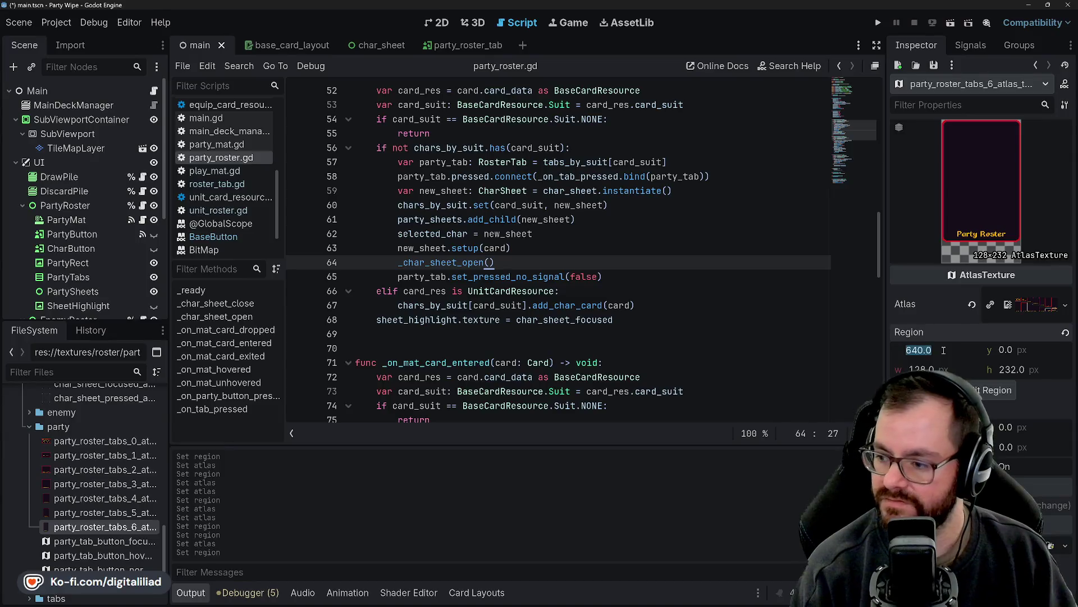
- Set party_roster_tabs_6's Region x to 768, then inspect the party_roster_tabs_0 texture
{"action": "type", "text": "768"}
{"action": "key", "text": "Return"}
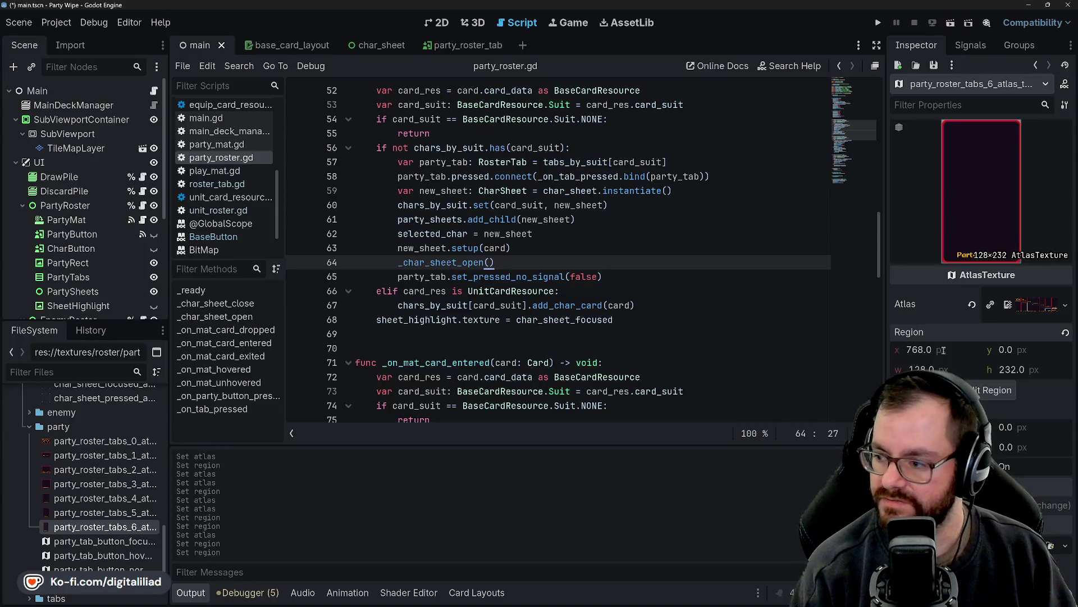
{"action": "left_click", "coordinate": [615, 221]}
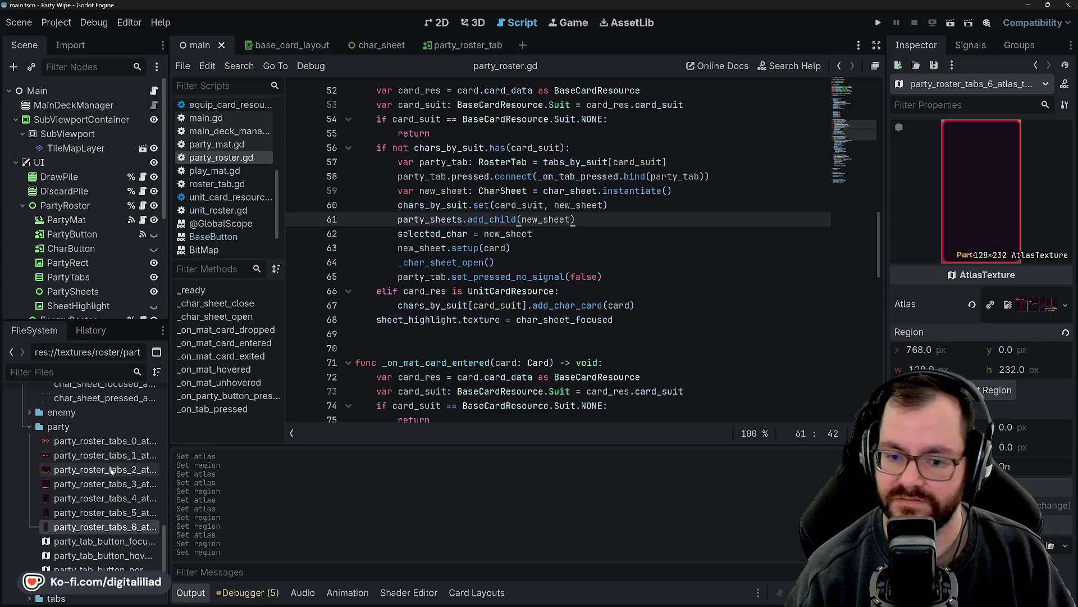
{"action": "left_click", "coordinate": [85, 455]}
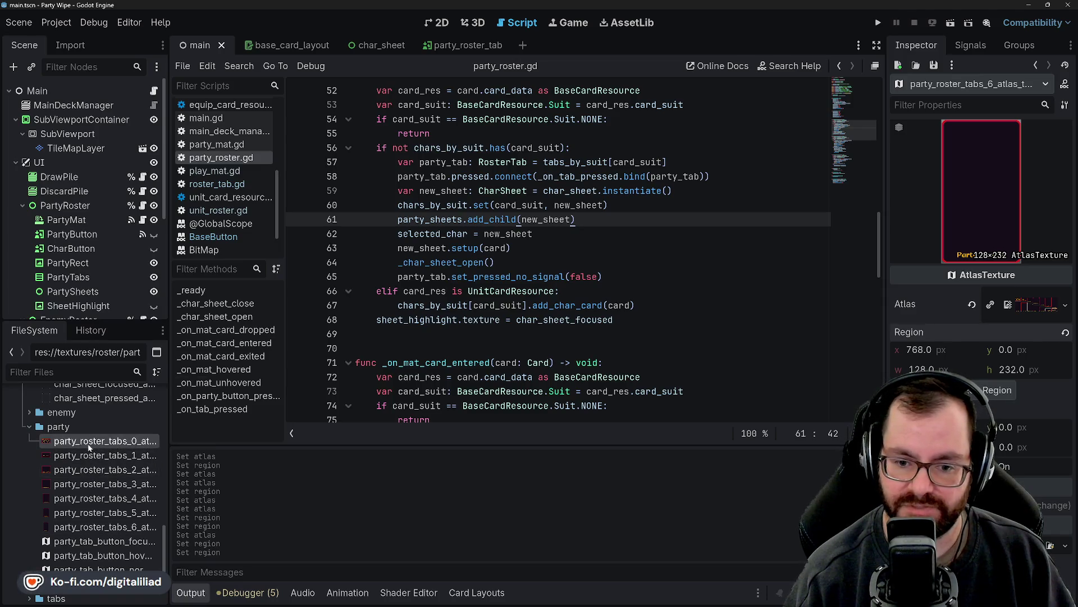
{"action": "left_click", "coordinate": [91, 442]}
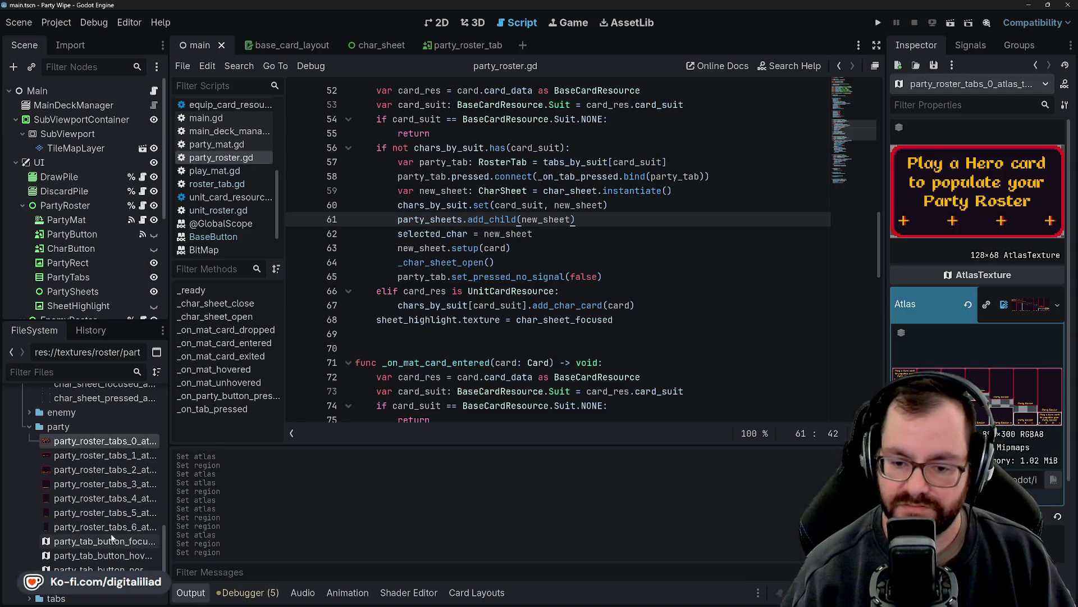
{"action": "left_click", "coordinate": [71, 525]}
{"action": "left_click", "coordinate": [85, 440]}
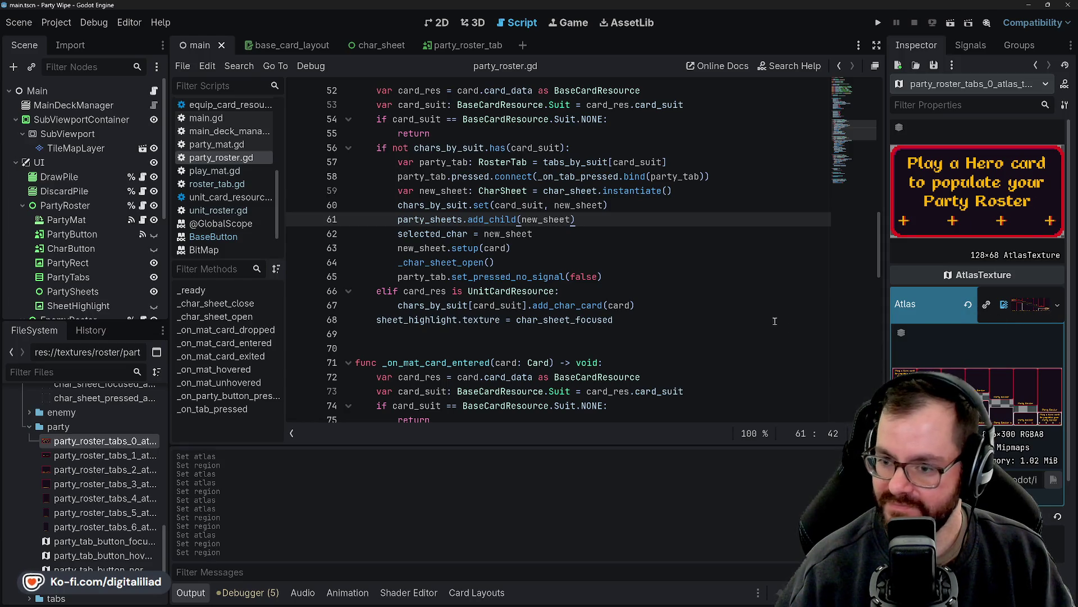
- Run the game, drop a Knight card onto the Party Roster and return to the party list
{"action": "key", "text": "Down"}
{"action": "key", "text": "Down"}
{"action": "key", "text": "F5"}
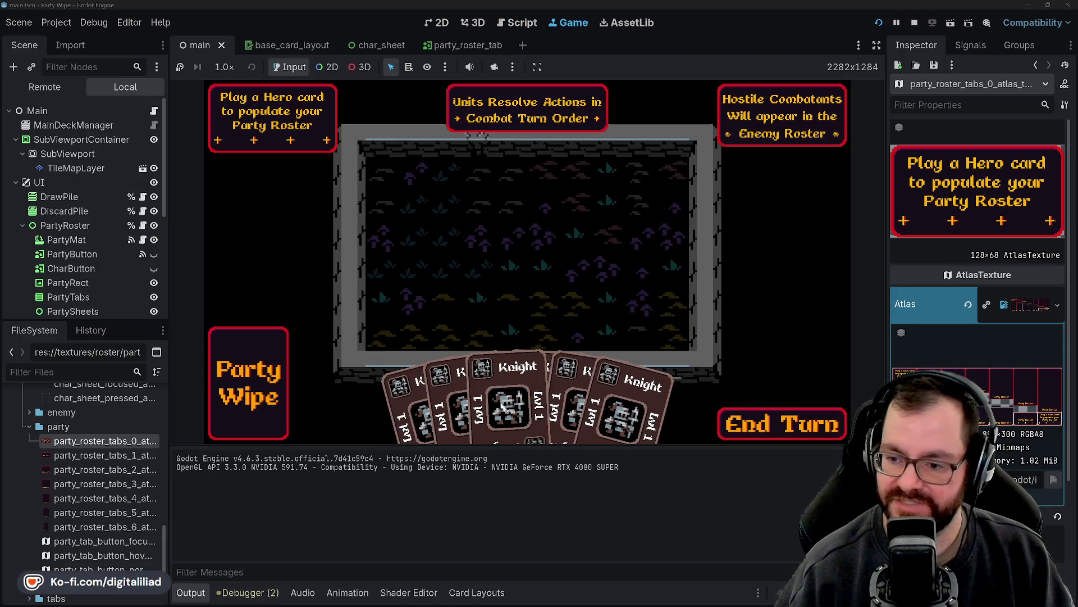
{"action": "mouse_move", "coordinate": [504, 405]}
{"action": "left_mouse_down"}
{"action": "mouse_move", "coordinate": [348, 202]}
{"action": "mouse_move", "coordinate": [337, 212]}
{"action": "left_mouse_up"}
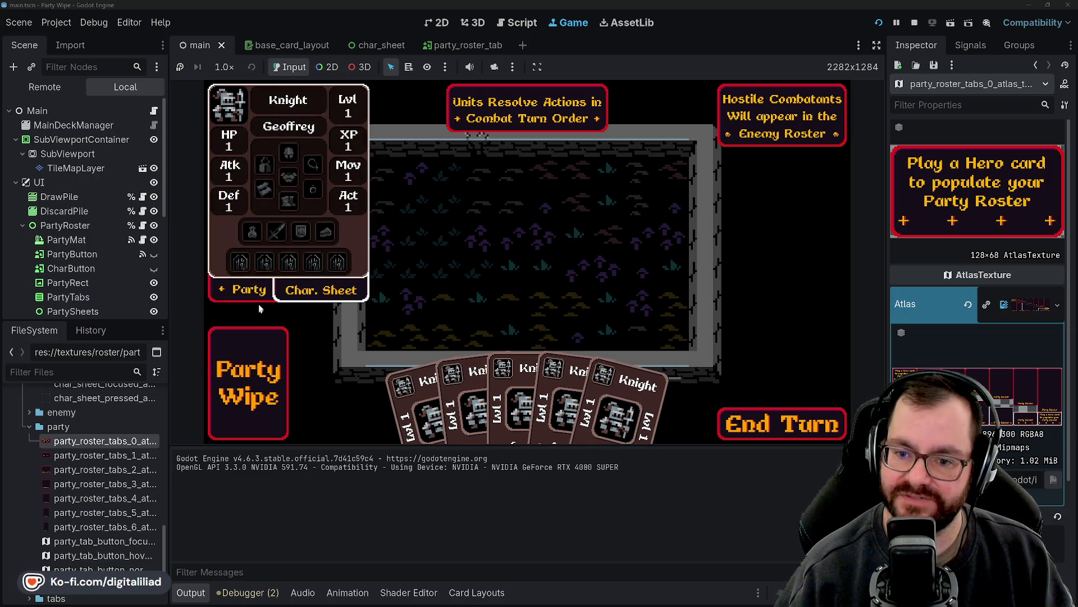
{"action": "left_click", "coordinate": [250, 290]}
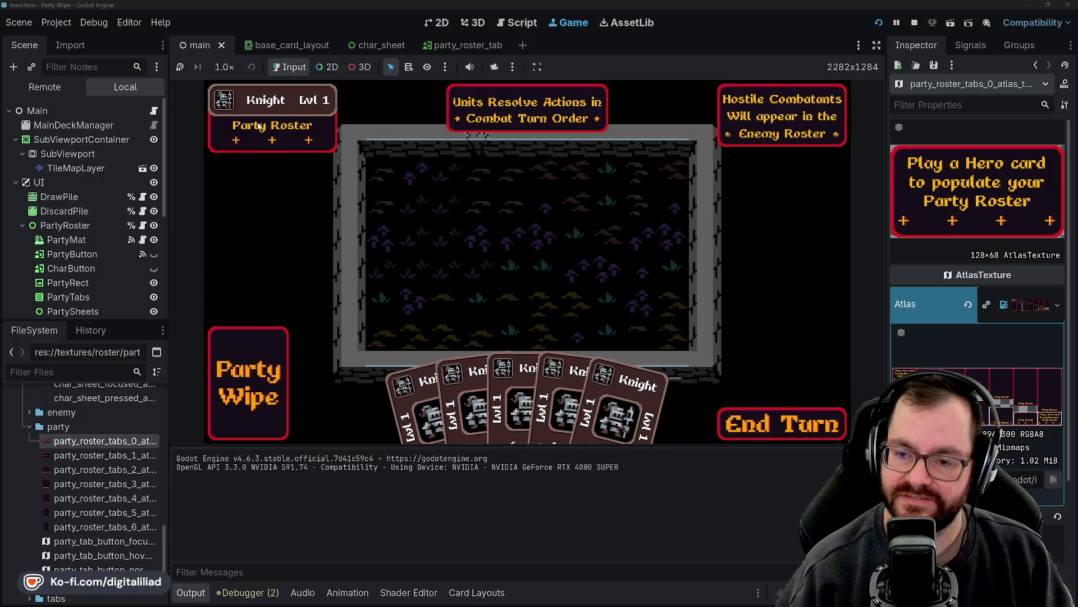
{"action": "mouse_move", "coordinate": [503, 407]}
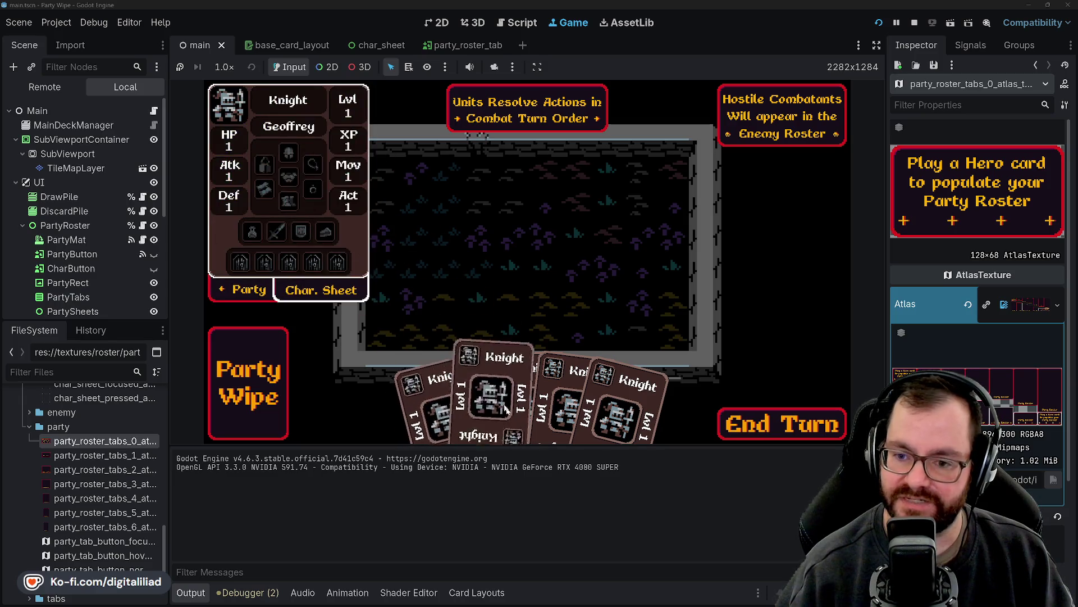
{"action": "left_click", "coordinate": [268, 296]}
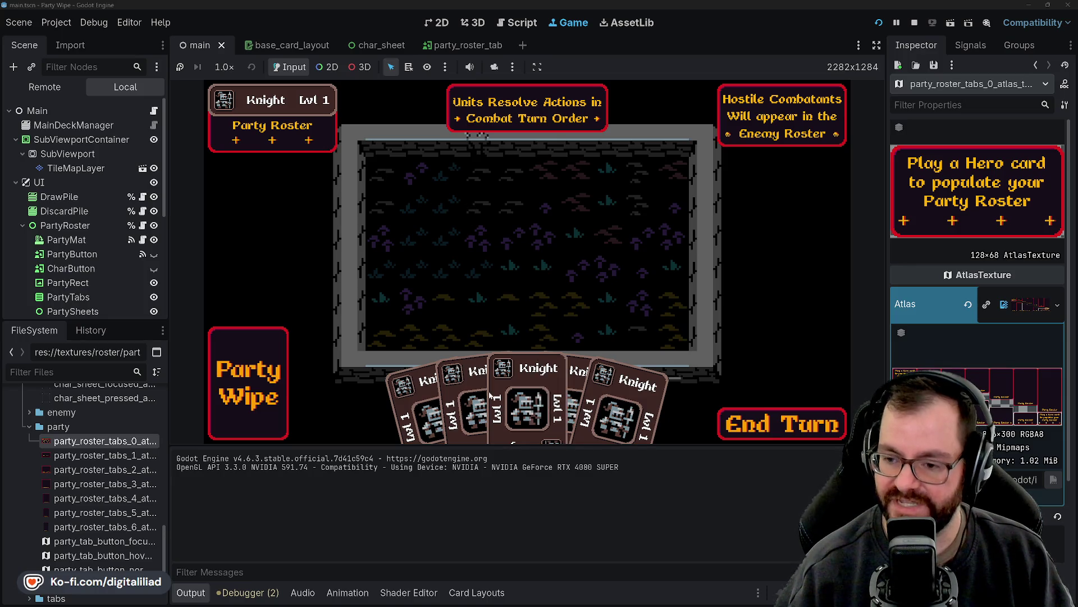
- Drag two more Knight cards over the roster, then restart the game with a fresh hand
{"action": "mouse_move", "coordinate": [512, 394]}
{"action": "left_mouse_down"}
{"action": "mouse_move", "coordinate": [325, 219]}
{"action": "mouse_move", "coordinate": [337, 196]}
{"action": "mouse_move", "coordinate": [315, 176]}
{"action": "mouse_move", "coordinate": [361, 197]}
{"action": "mouse_move", "coordinate": [314, 236]}
{"action": "left_mouse_up"}
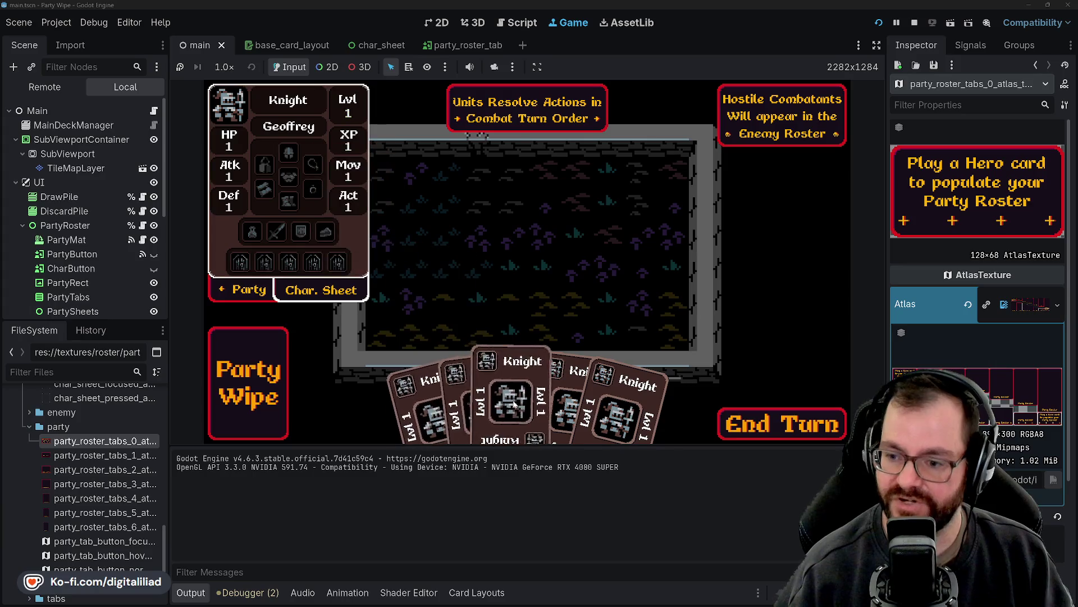
{"action": "left_click", "coordinate": [262, 288]}
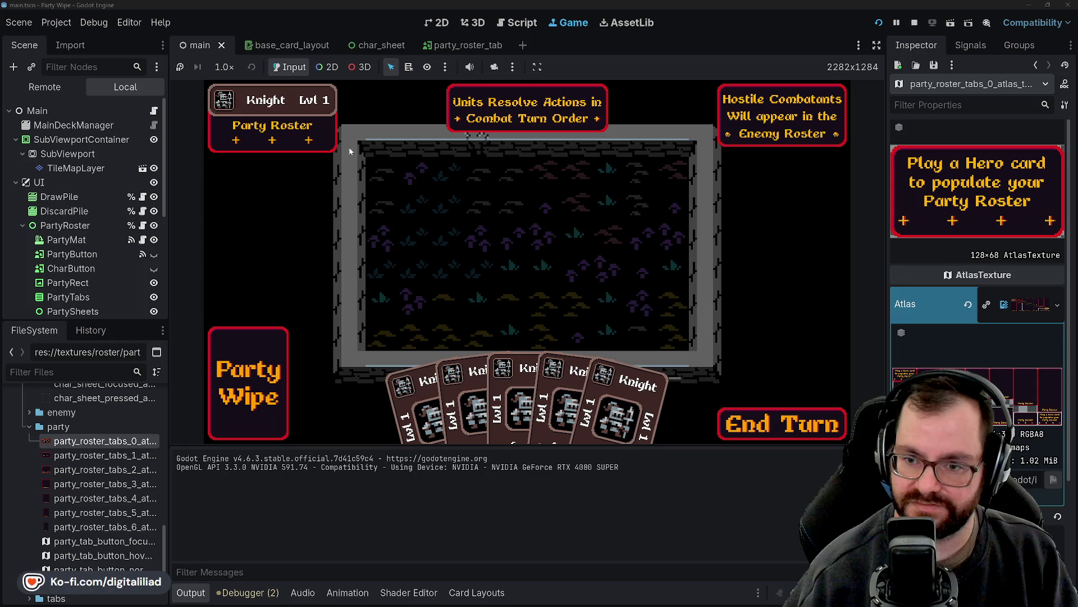
{"action": "mouse_move", "coordinate": [424, 413]}
{"action": "left_mouse_down"}
{"action": "mouse_move", "coordinate": [362, 233]}
{"action": "mouse_move", "coordinate": [387, 248]}
{"action": "left_mouse_up"}
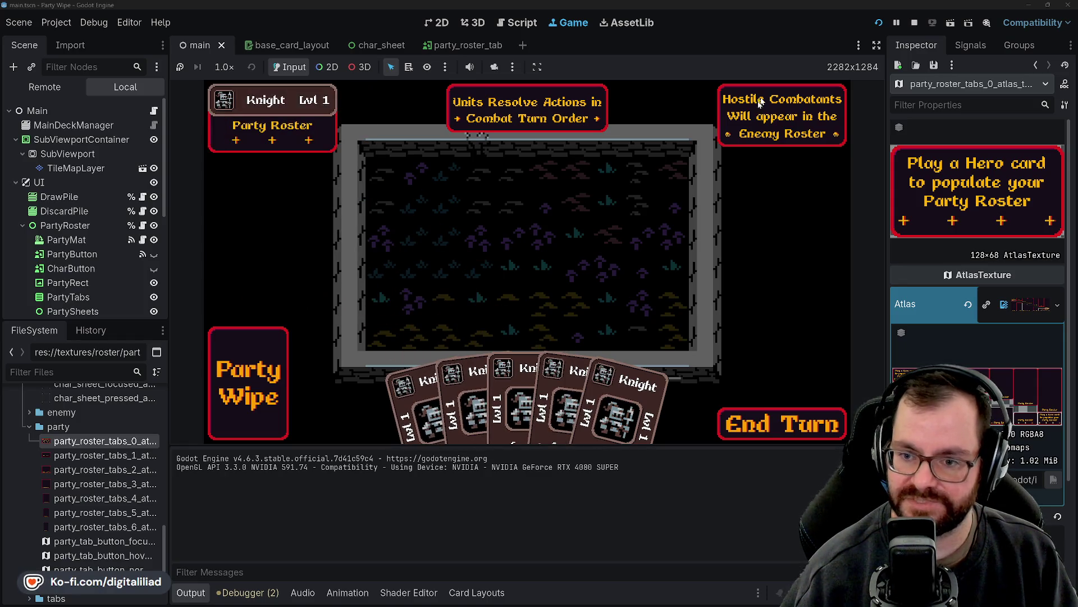
{"action": "left_click", "coordinate": [877, 23]}
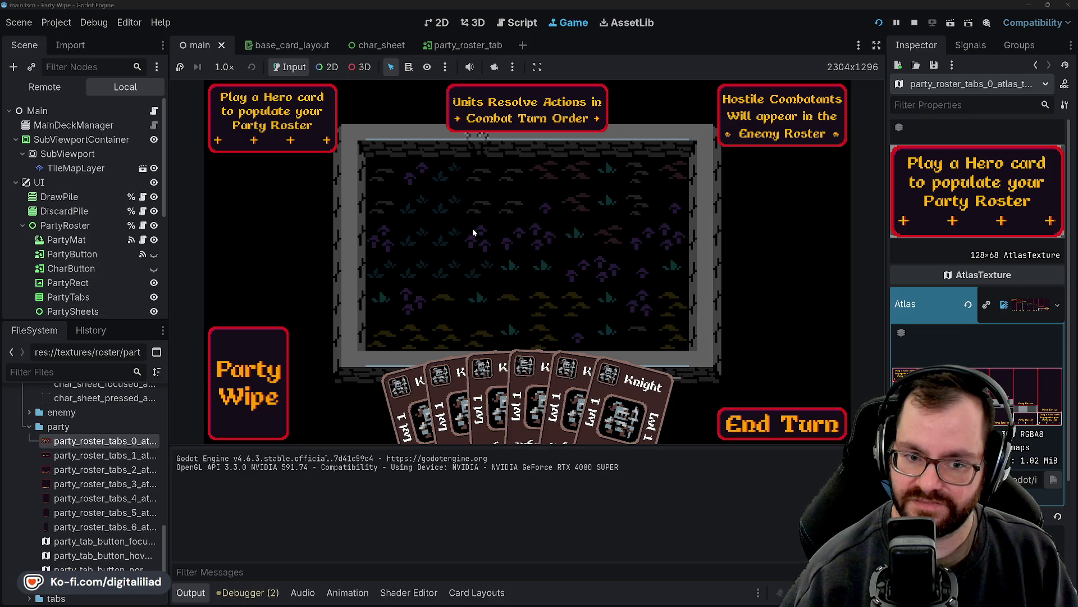
- Drag a Knight card toward the empty Party Roster, then show the embedded game window's options
{"action": "mouse_move", "coordinate": [537, 402]}
{"action": "left_mouse_down"}
{"action": "mouse_move", "coordinate": [446, 313]}
{"action": "mouse_move", "coordinate": [352, 188]}
{"action": "mouse_move", "coordinate": [436, 277]}
{"action": "mouse_move", "coordinate": [310, 158]}
{"action": "mouse_move", "coordinate": [341, 268]}
{"action": "mouse_move", "coordinate": [306, 170]}
{"action": "mouse_move", "coordinate": [413, 310]}
{"action": "mouse_move", "coordinate": [279, 175]}
{"action": "mouse_move", "coordinate": [411, 258]}
{"action": "mouse_move", "coordinate": [282, 163]}
{"action": "mouse_move", "coordinate": [414, 389]}
{"action": "mouse_move", "coordinate": [320, 221]}
{"action": "mouse_move", "coordinate": [299, 198]}
{"action": "mouse_move", "coordinate": [290, 206]}
{"action": "mouse_move", "coordinate": [311, 226]}
{"action": "mouse_move", "coordinate": [278, 138]}
{"action": "mouse_move", "coordinate": [304, 248]}
{"action": "mouse_move", "coordinate": [274, 156]}
{"action": "mouse_move", "coordinate": [277, 204]}
{"action": "mouse_move", "coordinate": [558, 270]}
{"action": "mouse_move", "coordinate": [876, 231]}
{"action": "mouse_move", "coordinate": [500, 304]}
{"action": "mouse_move", "coordinate": [438, 370]}
{"action": "mouse_move", "coordinate": [281, 112]}
{"action": "mouse_move", "coordinate": [275, 359]}
{"action": "mouse_move", "coordinate": [460, 381]}
{"action": "left_mouse_up"}
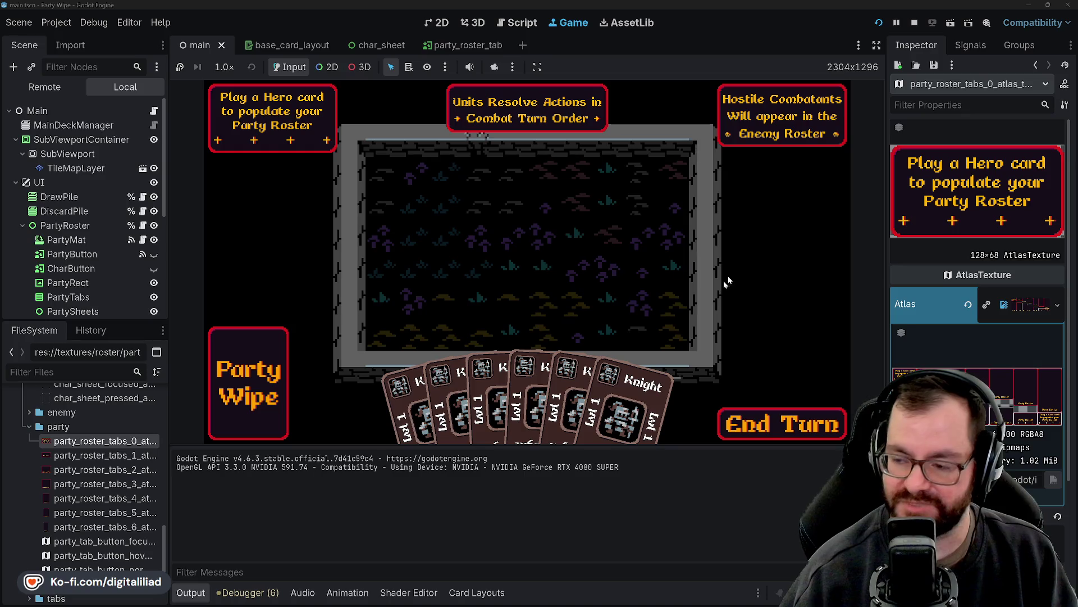
{"action": "left_click", "coordinate": [537, 66]}
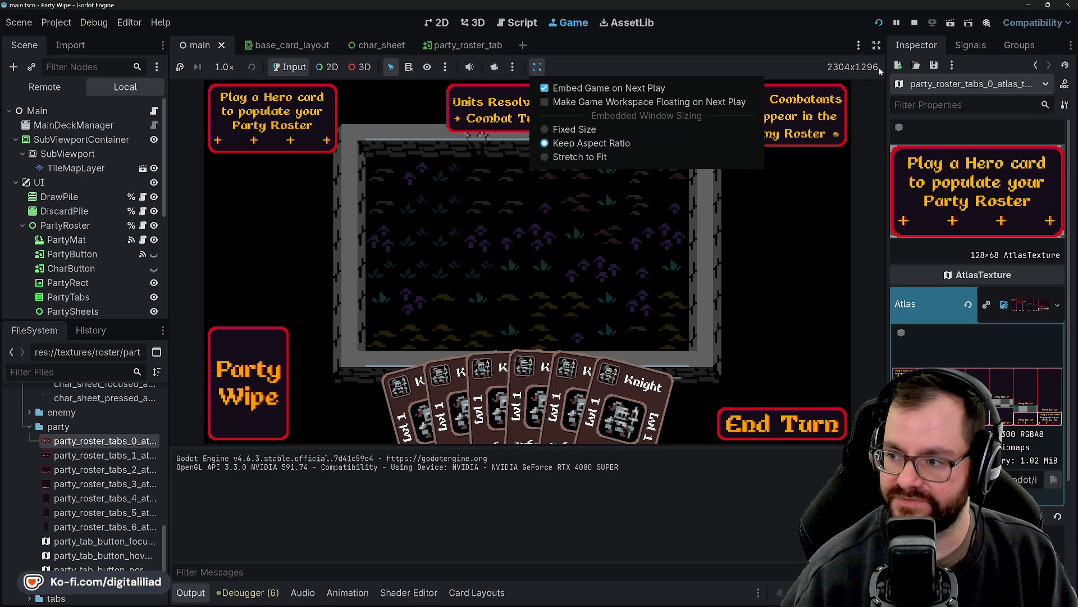
- Stop the game, disable Embed Game on Next Play, rerun with F5 and maximize the separate window
{"action": "left_click", "coordinate": [746, 226]}
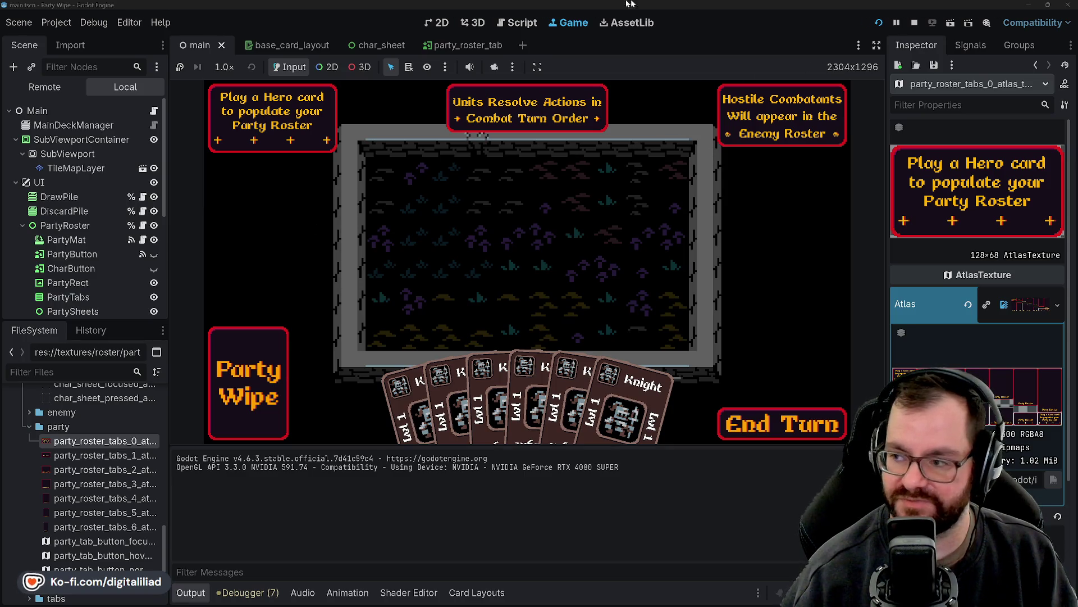
{"action": "left_click", "coordinate": [914, 24]}
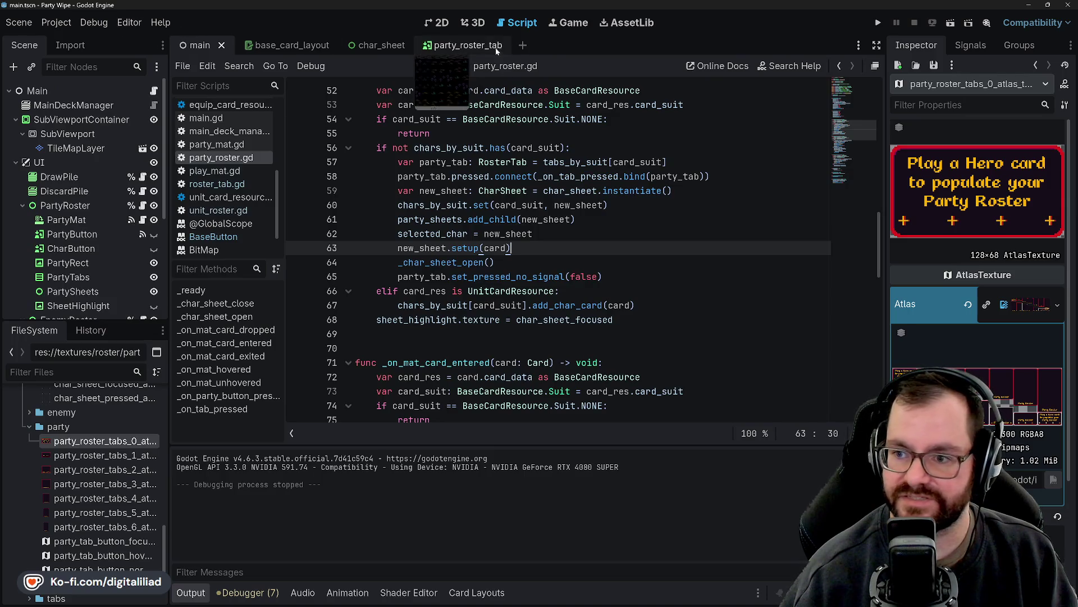
{"action": "left_click", "coordinate": [576, 26]}
{"action": "left_click", "coordinate": [537, 67]}
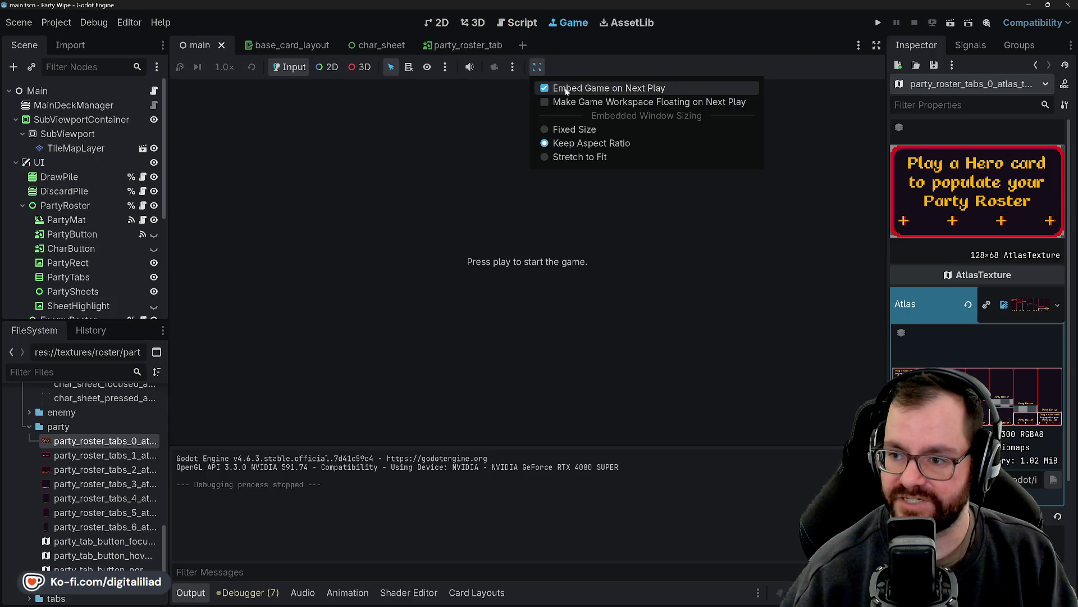
{"action": "left_click", "coordinate": [561, 88]}
{"action": "key", "text": "F5"}
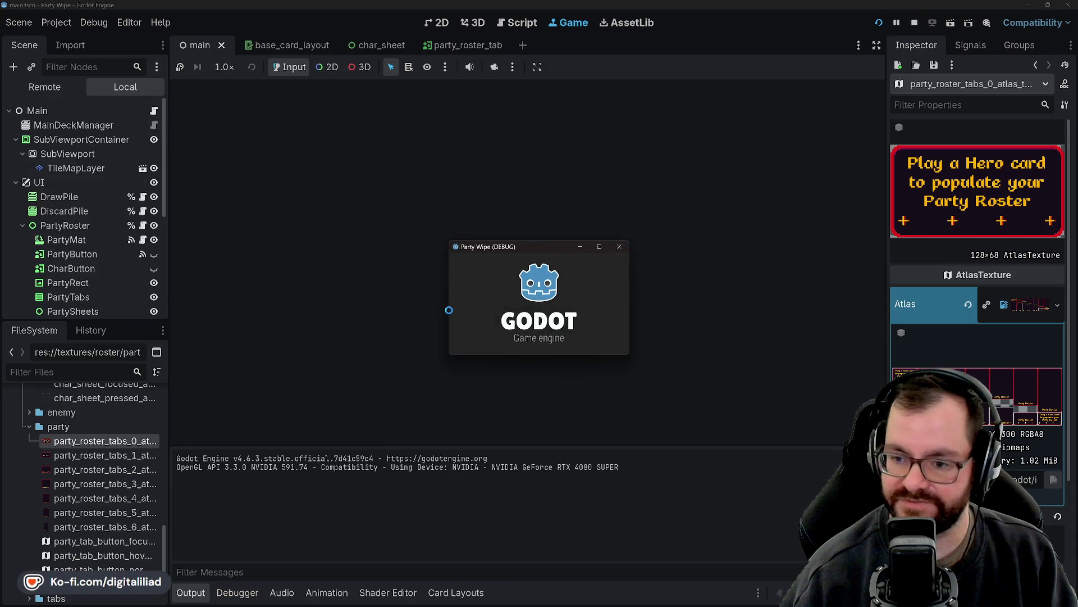
{"action": "left_click", "coordinate": [592, 247]}
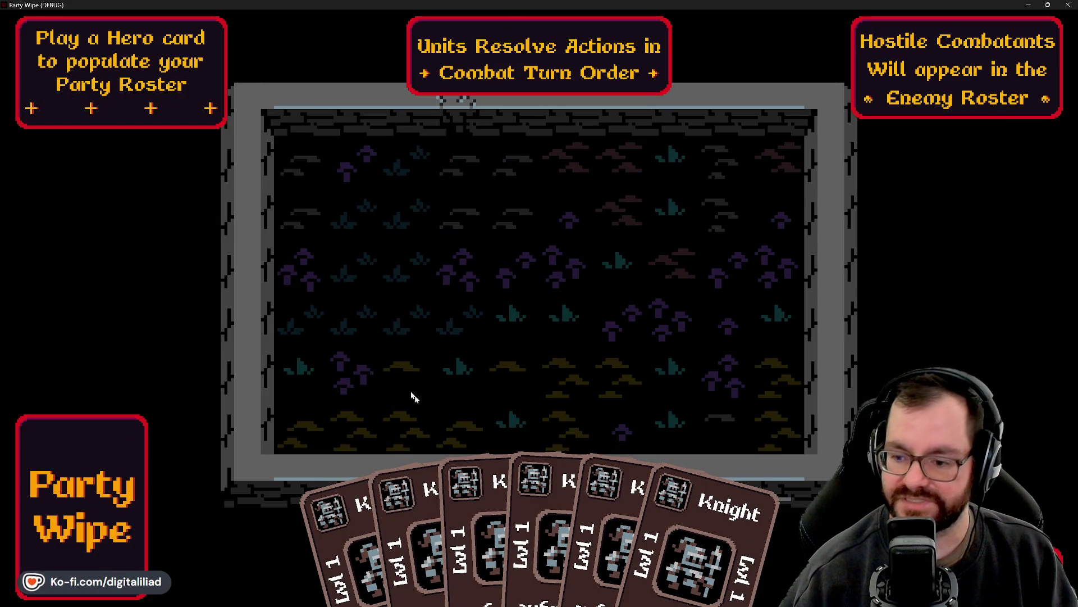
- Add a Knight to the Party Roster and feed it Knight cards until Lvl 3, XP 4
{"action": "mouse_move", "coordinate": [492, 538]}
{"action": "left_mouse_down"}
{"action": "mouse_move", "coordinate": [421, 306]}
{"action": "mouse_move", "coordinate": [149, 120]}
{"action": "mouse_move", "coordinate": [126, 110]}
{"action": "mouse_move", "coordinate": [118, 133]}
{"action": "mouse_move", "coordinate": [73, 115]}
{"action": "mouse_move", "coordinate": [262, 307]}
{"action": "mouse_move", "coordinate": [366, 301]}
{"action": "mouse_move", "coordinate": [113, 112]}
{"action": "mouse_move", "coordinate": [404, 309]}
{"action": "mouse_move", "coordinate": [159, 113]}
{"action": "left_mouse_up"}
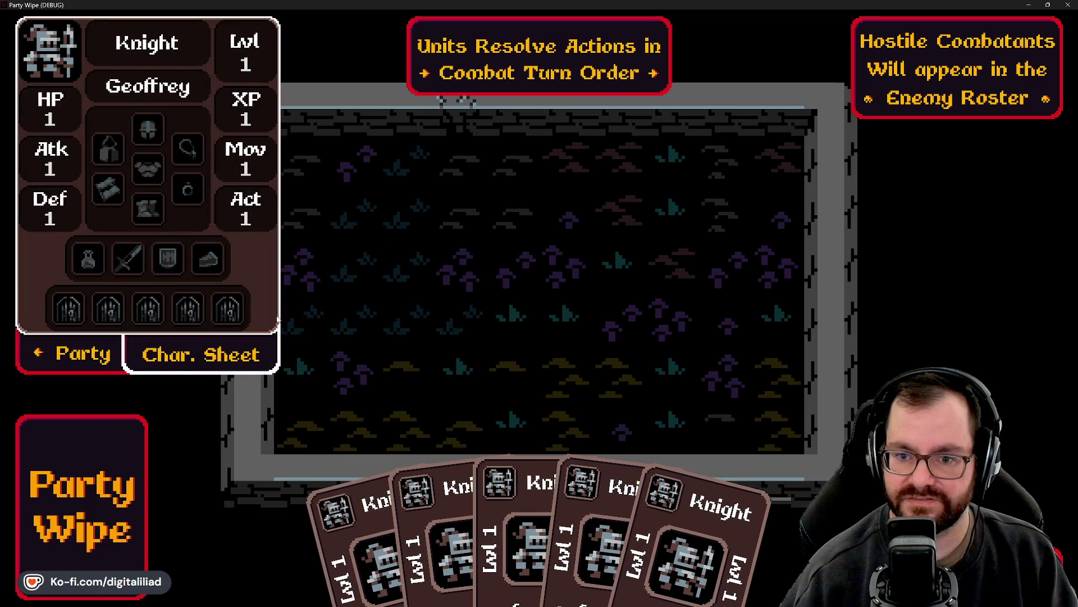
{"action": "mouse_move", "coordinate": [489, 506]}
{"action": "left_mouse_down"}
{"action": "mouse_move", "coordinate": [117, 145]}
{"action": "mouse_move", "coordinate": [342, 302]}
{"action": "mouse_move", "coordinate": [137, 148]}
{"action": "mouse_move", "coordinate": [120, 171]}
{"action": "mouse_move", "coordinate": [137, 219]}
{"action": "mouse_move", "coordinate": [287, 299]}
{"action": "mouse_move", "coordinate": [143, 193]}
{"action": "mouse_move", "coordinate": [368, 444]}
{"action": "mouse_move", "coordinate": [155, 197]}
{"action": "mouse_move", "coordinate": [87, 137]}
{"action": "mouse_move", "coordinate": [128, 187]}
{"action": "mouse_move", "coordinate": [157, 181]}
{"action": "left_mouse_up"}
{"action": "left_click_drag", "start_coordinate": [159, 139], "coordinate": [150, 192]}
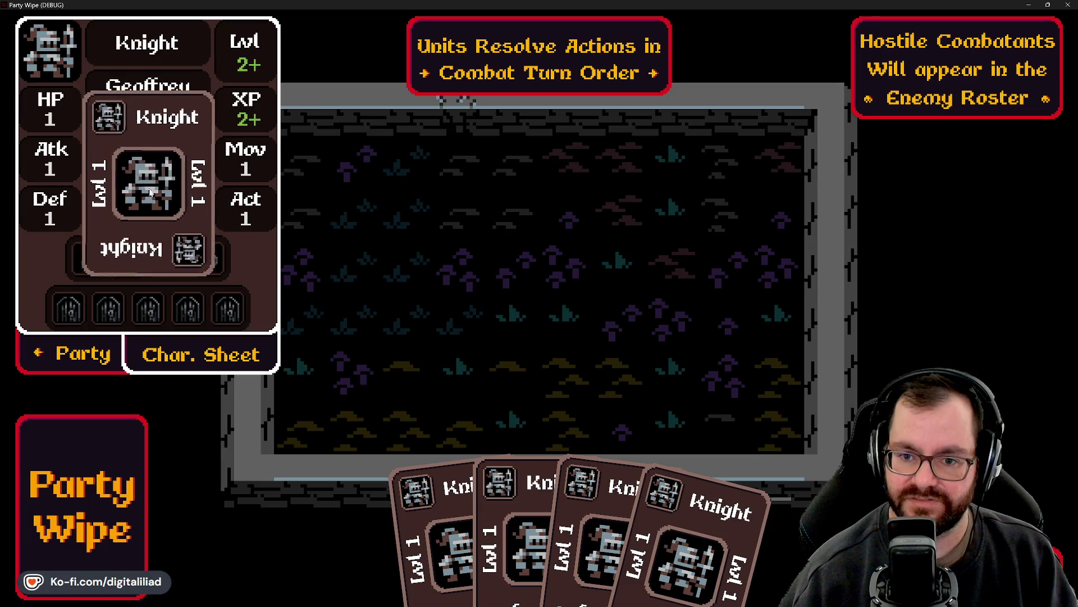
{"action": "mouse_move", "coordinate": [187, 248]}
{"action": "left_mouse_down"}
{"action": "mouse_move", "coordinate": [179, 200]}
{"action": "mouse_move", "coordinate": [106, 197]}
{"action": "mouse_move", "coordinate": [102, 132]}
{"action": "mouse_move", "coordinate": [178, 207]}
{"action": "mouse_move", "coordinate": [176, 167]}
{"action": "mouse_move", "coordinate": [174, 246]}
{"action": "mouse_move", "coordinate": [66, 264]}
{"action": "mouse_move", "coordinate": [65, 319]}
{"action": "mouse_move", "coordinate": [205, 309]}
{"action": "mouse_move", "coordinate": [143, 194]}
{"action": "mouse_move", "coordinate": [104, 199]}
{"action": "mouse_move", "coordinate": [100, 257]}
{"action": "mouse_move", "coordinate": [151, 314]}
{"action": "mouse_move", "coordinate": [227, 328]}
{"action": "mouse_move", "coordinate": [190, 217]}
{"action": "mouse_move", "coordinate": [140, 275]}
{"action": "mouse_move", "coordinate": [214, 248]}
{"action": "mouse_move", "coordinate": [455, 398]}
{"action": "mouse_move", "coordinate": [117, 229]}
{"action": "mouse_move", "coordinate": [143, 285]}
{"action": "mouse_move", "coordinate": [209, 176]}
{"action": "mouse_move", "coordinate": [475, 438]}
{"action": "mouse_move", "coordinate": [85, 189]}
{"action": "mouse_move", "coordinate": [112, 284]}
{"action": "mouse_move", "coordinate": [62, 267]}
{"action": "mouse_move", "coordinate": [332, 413]}
{"action": "mouse_move", "coordinate": [84, 306]}
{"action": "mouse_move", "coordinate": [207, 319]}
{"action": "mouse_move", "coordinate": [131, 249]}
{"action": "mouse_move", "coordinate": [178, 165]}
{"action": "mouse_move", "coordinate": [204, 294]}
{"action": "mouse_move", "coordinate": [229, 219]}
{"action": "mouse_move", "coordinate": [269, 318]}
{"action": "mouse_move", "coordinate": [133, 205]}
{"action": "mouse_move", "coordinate": [133, 180]}
{"action": "mouse_move", "coordinate": [457, 423]}
{"action": "mouse_move", "coordinate": [156, 194]}
{"action": "mouse_move", "coordinate": [116, 229]}
{"action": "left_mouse_up"}
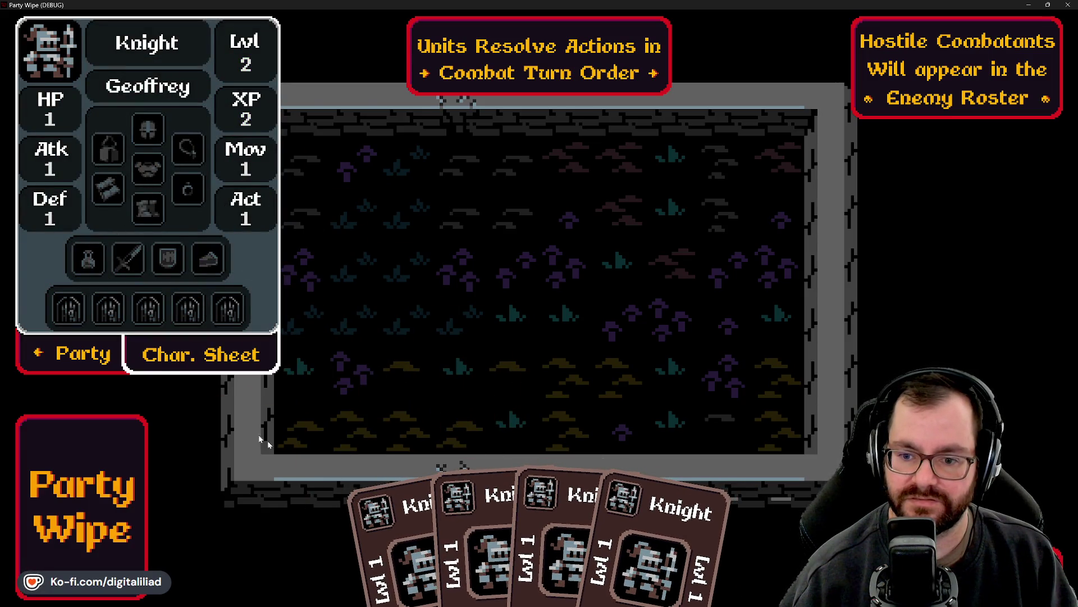
{"action": "mouse_move", "coordinate": [393, 528]}
{"action": "left_mouse_down"}
{"action": "mouse_move", "coordinate": [438, 495]}
{"action": "mouse_move", "coordinate": [112, 157]}
{"action": "mouse_move", "coordinate": [239, 245]}
{"action": "mouse_move", "coordinate": [500, 457]}
{"action": "mouse_move", "coordinate": [130, 168]}
{"action": "mouse_move", "coordinate": [559, 477]}
{"action": "mouse_move", "coordinate": [140, 169]}
{"action": "mouse_move", "coordinate": [231, 304]}
{"action": "mouse_move", "coordinate": [117, 185]}
{"action": "left_mouse_up"}
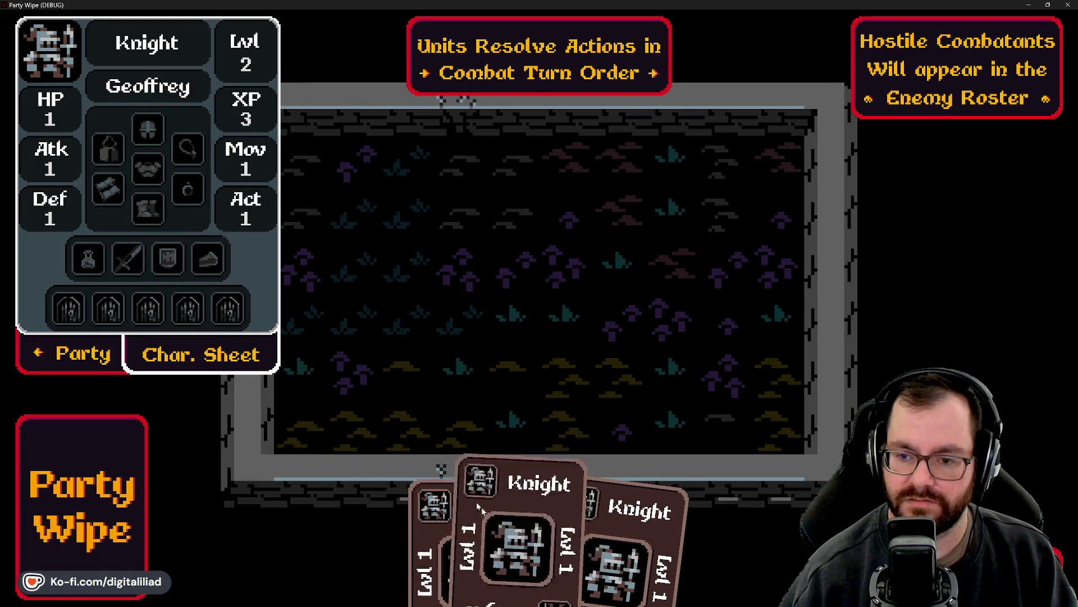
{"action": "left_click_drag", "start_coordinate": [462, 482], "coordinate": [130, 175]}
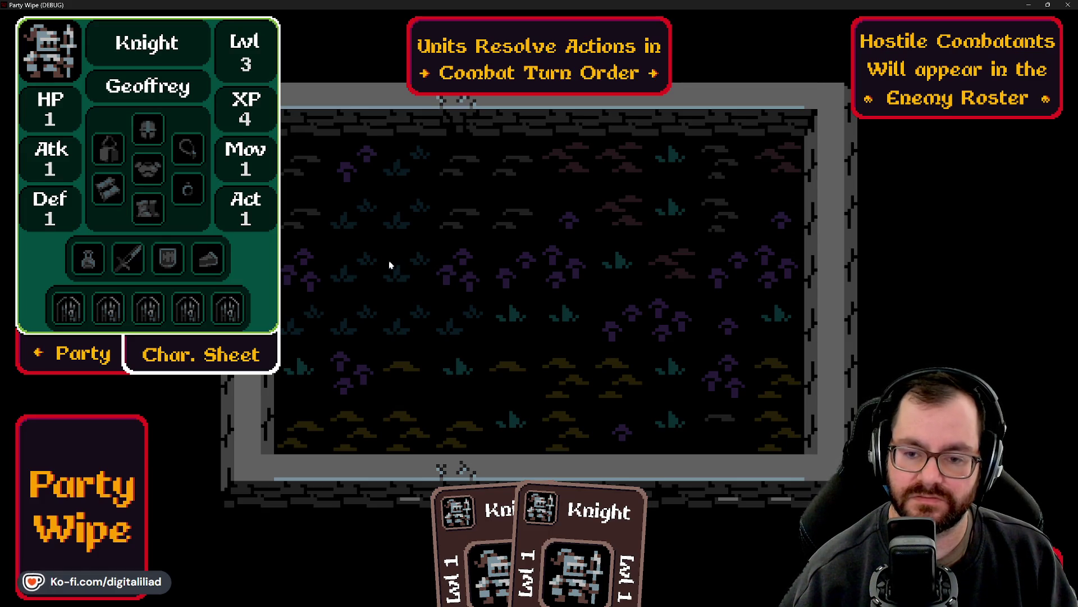
- Toggle between the Knight's character sheet and the compact party list, ending on the party list
{"action": "left_click", "coordinate": [45, 360]}
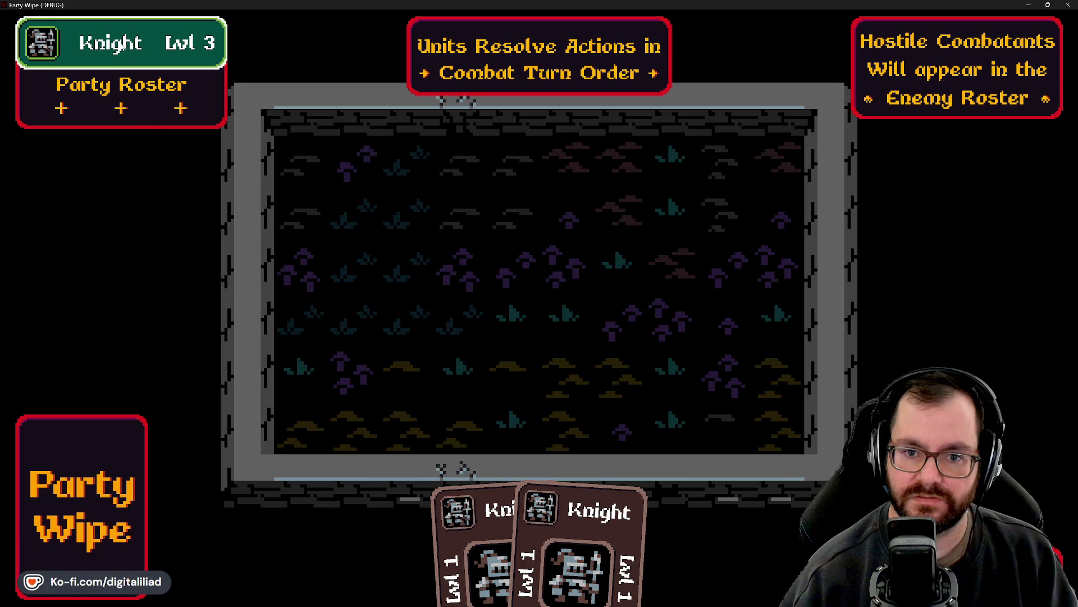
{"action": "left_click", "coordinate": [118, 24]}
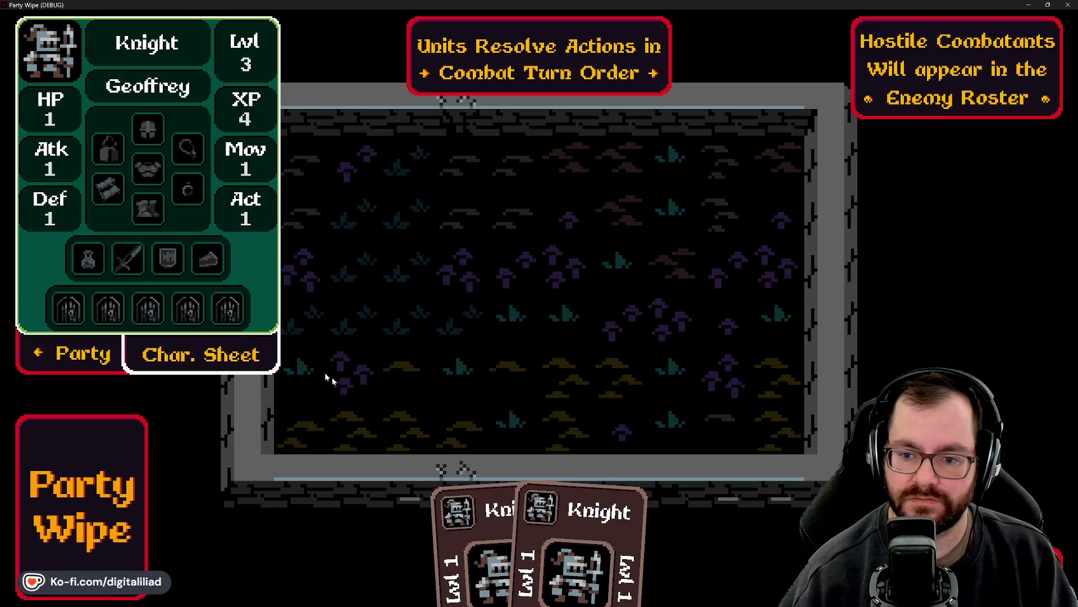
{"action": "left_click", "coordinate": [70, 362]}
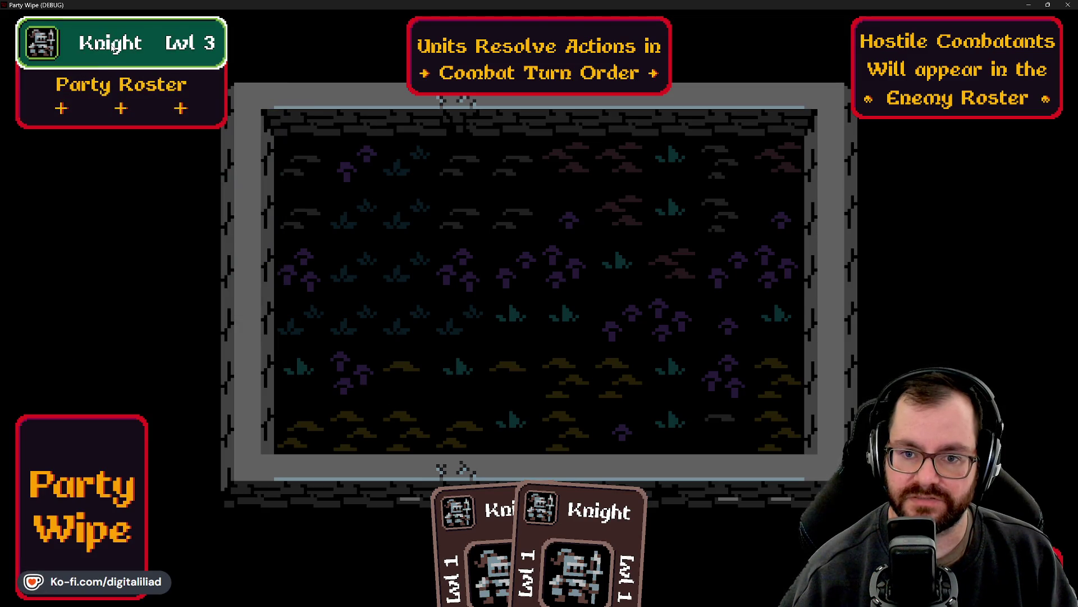
{"action": "left_click", "coordinate": [73, 354]}
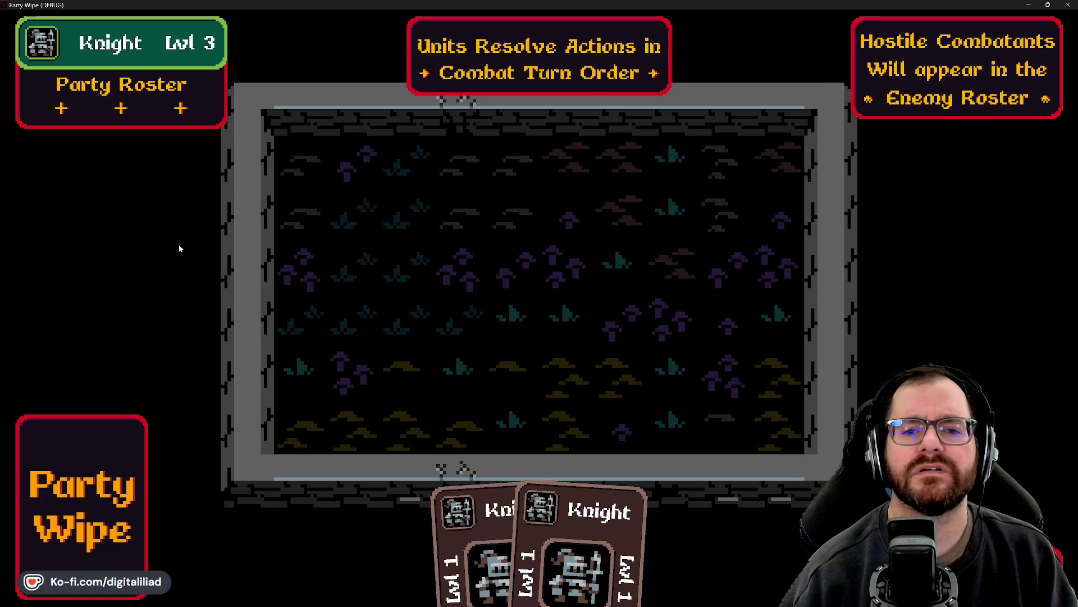
{"action": "left_click", "coordinate": [140, 50]}
{"action": "left_click", "coordinate": [70, 351]}
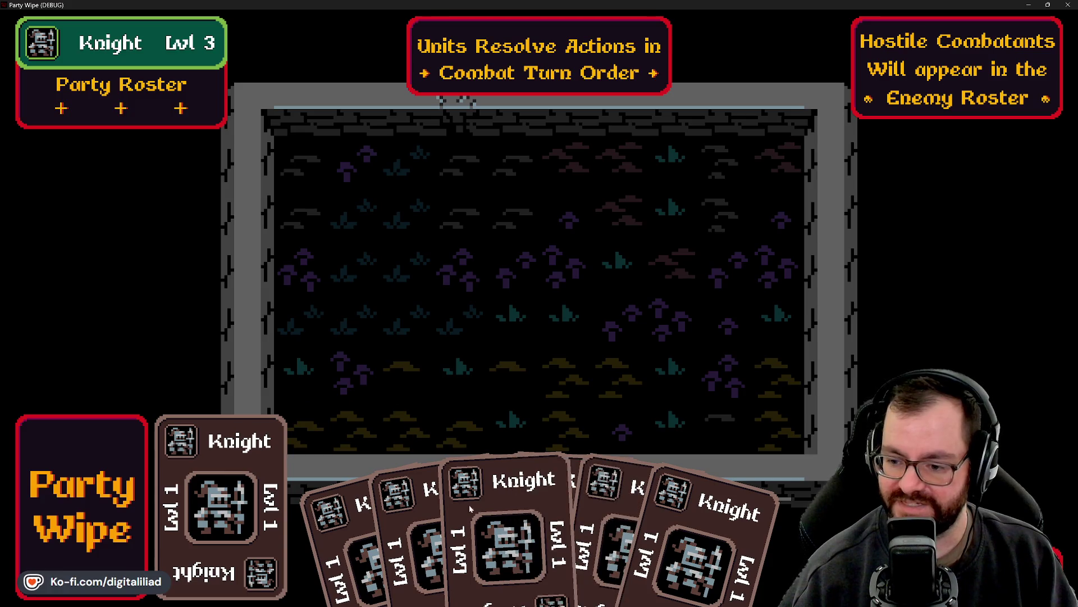
- Drop four Knight cards onto the character sheet to raise the Knight to Lvl 4
{"action": "mouse_move", "coordinate": [498, 514]}
{"action": "left_mouse_down"}
{"action": "mouse_move", "coordinate": [393, 337]}
{"action": "mouse_move", "coordinate": [220, 213]}
{"action": "mouse_move", "coordinate": [508, 316]}
{"action": "mouse_move", "coordinate": [233, 212]}
{"action": "mouse_move", "coordinate": [463, 409]}
{"action": "mouse_move", "coordinate": [197, 208]}
{"action": "mouse_move", "coordinate": [452, 424]}
{"action": "mouse_move", "coordinate": [180, 238]}
{"action": "mouse_move", "coordinate": [523, 443]}
{"action": "mouse_move", "coordinate": [315, 247]}
{"action": "mouse_move", "coordinate": [487, 403]}
{"action": "mouse_move", "coordinate": [323, 242]}
{"action": "mouse_move", "coordinate": [255, 287]}
{"action": "mouse_move", "coordinate": [323, 262]}
{"action": "mouse_move", "coordinate": [323, 289]}
{"action": "mouse_move", "coordinate": [185, 225]}
{"action": "mouse_move", "coordinate": [107, 163]}
{"action": "mouse_move", "coordinate": [461, 259]}
{"action": "mouse_move", "coordinate": [169, 202]}
{"action": "mouse_move", "coordinate": [517, 311]}
{"action": "mouse_move", "coordinate": [334, 269]}
{"action": "mouse_move", "coordinate": [406, 286]}
{"action": "mouse_move", "coordinate": [472, 333]}
{"action": "mouse_move", "coordinate": [191, 202]}
{"action": "left_mouse_up"}
{"action": "left_click_drag", "start_coordinate": [534, 529], "coordinate": [169, 213]}
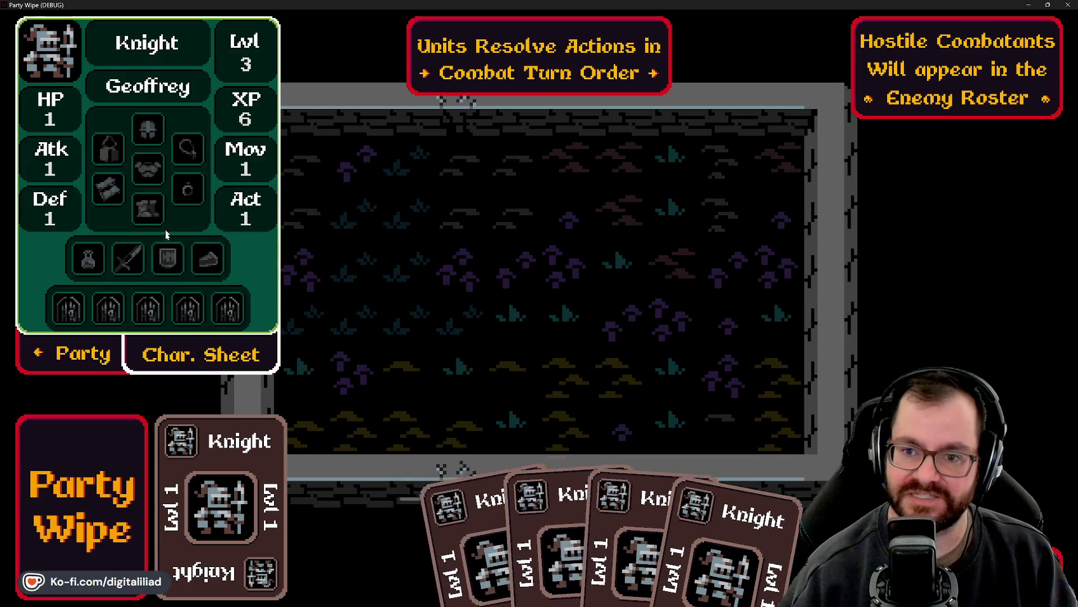
{"action": "left_click_drag", "start_coordinate": [534, 528], "coordinate": [193, 217]}
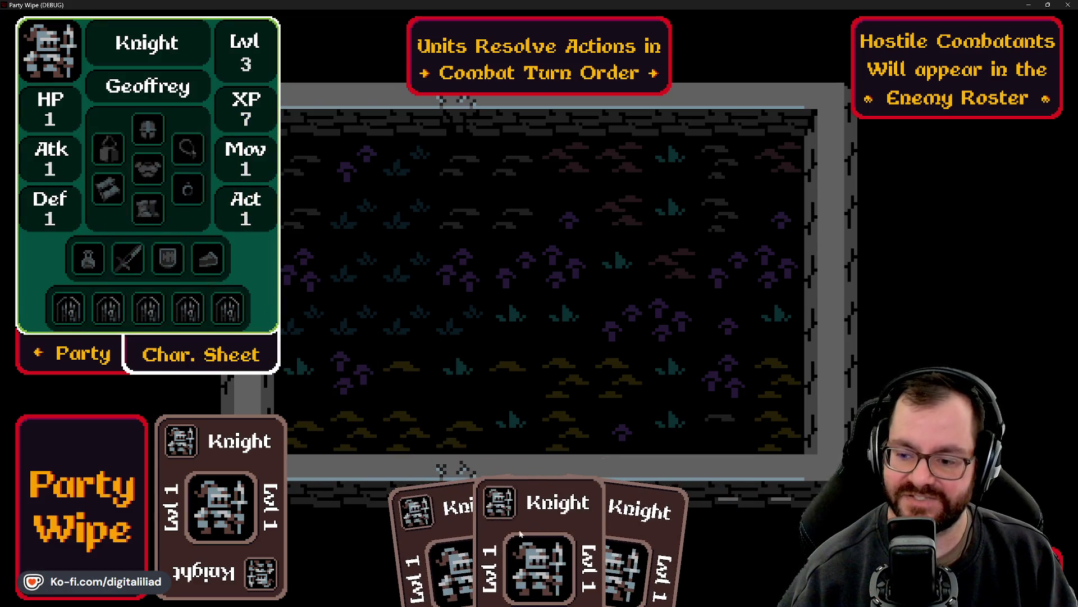
{"action": "mouse_move", "coordinate": [521, 534]}
{"action": "left_mouse_down"}
{"action": "mouse_move", "coordinate": [134, 157]}
{"action": "mouse_move", "coordinate": [186, 219]}
{"action": "left_mouse_up"}
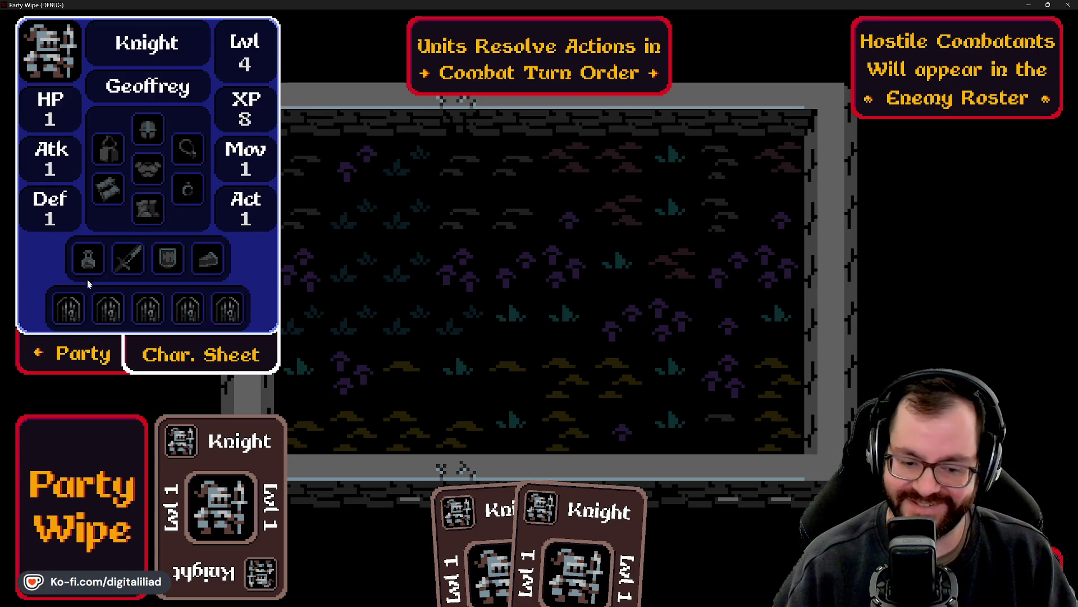
- Switch repeatedly between the Party Roster view and the Knight's character sheet
{"action": "left_click", "coordinate": [81, 360]}
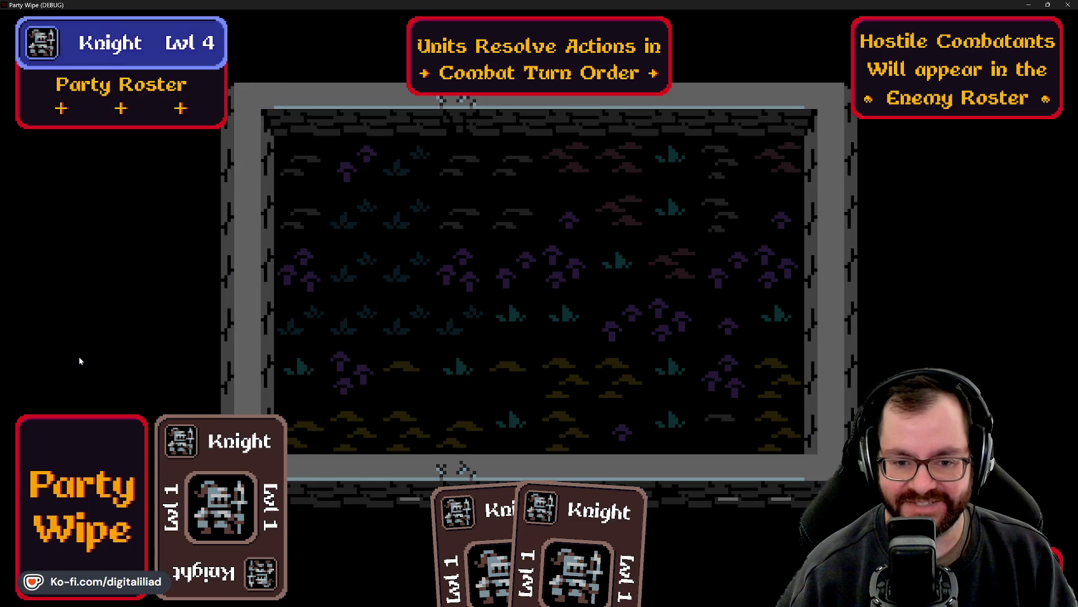
{"action": "left_click", "coordinate": [100, 52]}
{"action": "left_click", "coordinate": [35, 348]}
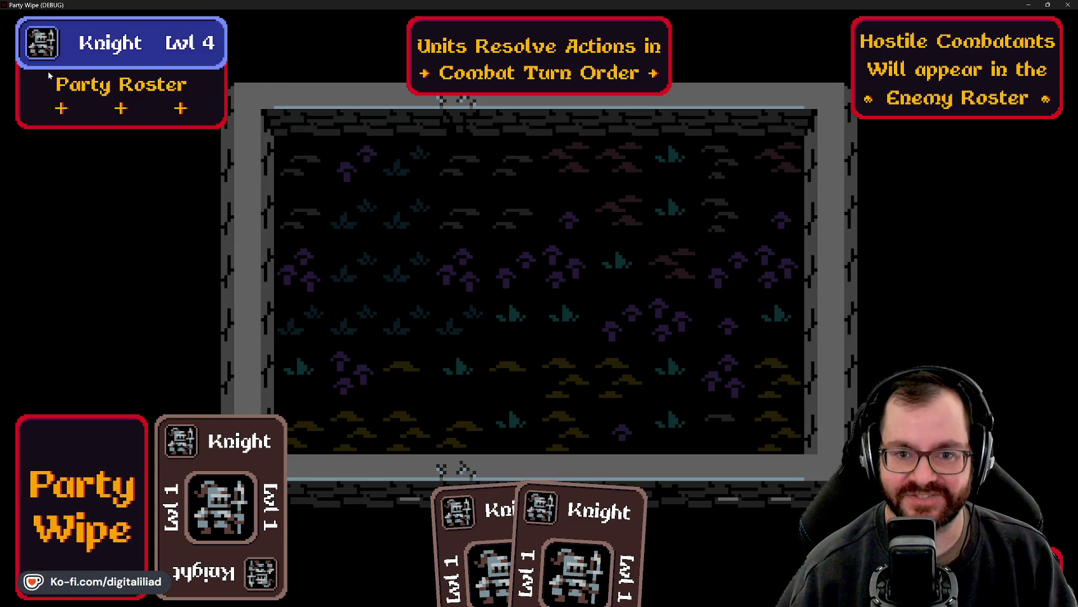
{"action": "left_click", "coordinate": [98, 53]}
{"action": "left_click", "coordinate": [63, 361]}
{"action": "left_click", "coordinate": [127, 45]}
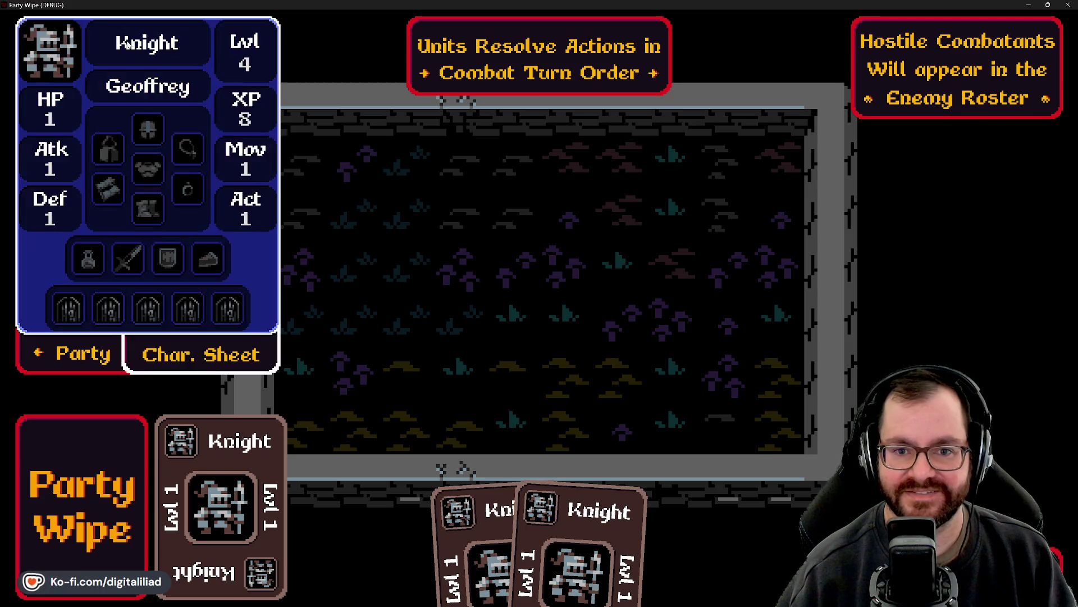
{"action": "left_click", "coordinate": [103, 348]}
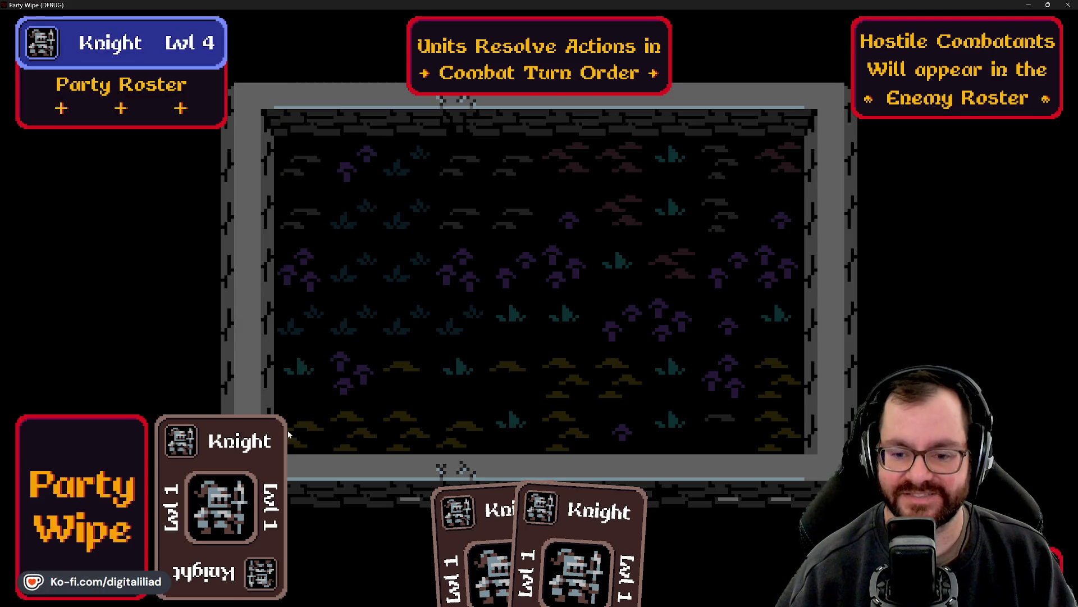
- Drop one more card on the Party panel, close the test game, and show the Game view's embed options
{"action": "mouse_move", "coordinate": [486, 579]}
{"action": "left_mouse_down"}
{"action": "mouse_move", "coordinate": [146, 107]}
{"action": "mouse_move", "coordinate": [187, 209]}
{"action": "mouse_move", "coordinate": [65, 200]}
{"action": "mouse_move", "coordinate": [189, 164]}
{"action": "left_mouse_up"}
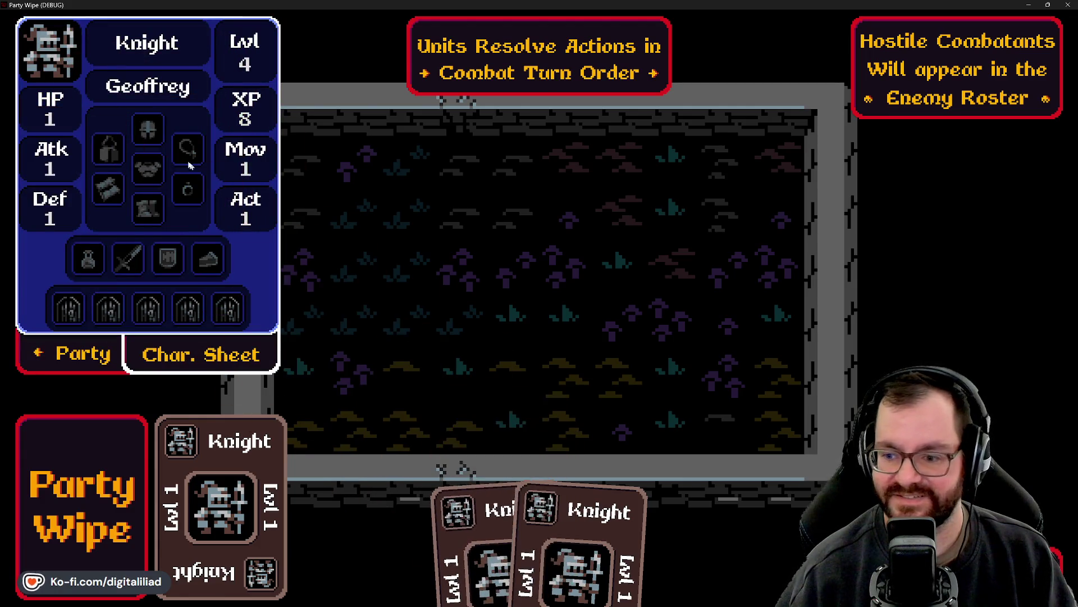
{"action": "left_click", "coordinate": [93, 342]}
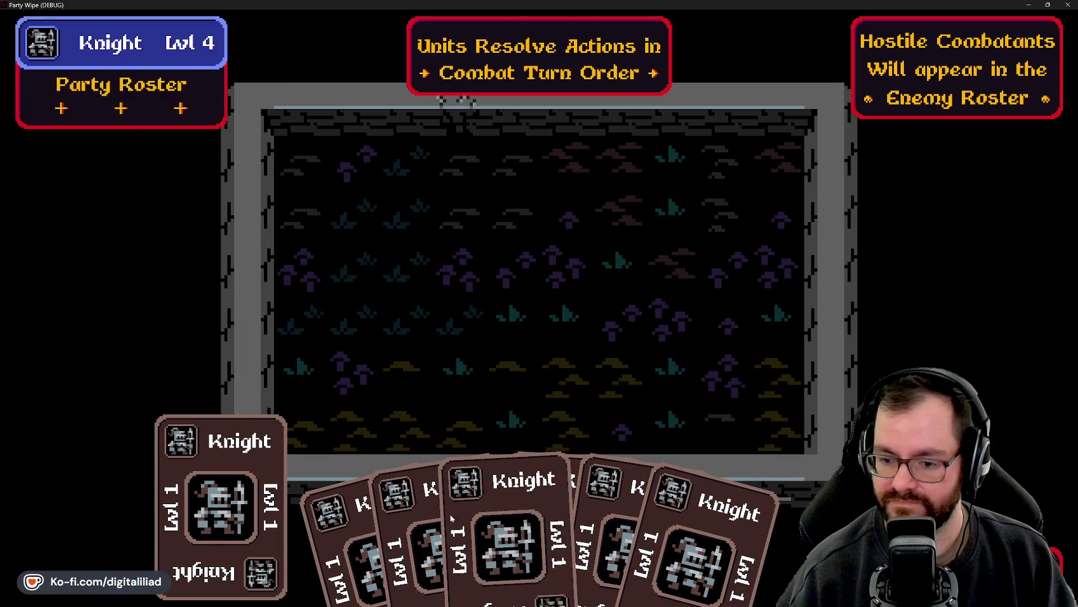
{"action": "left_click", "coordinate": [1068, 4]}
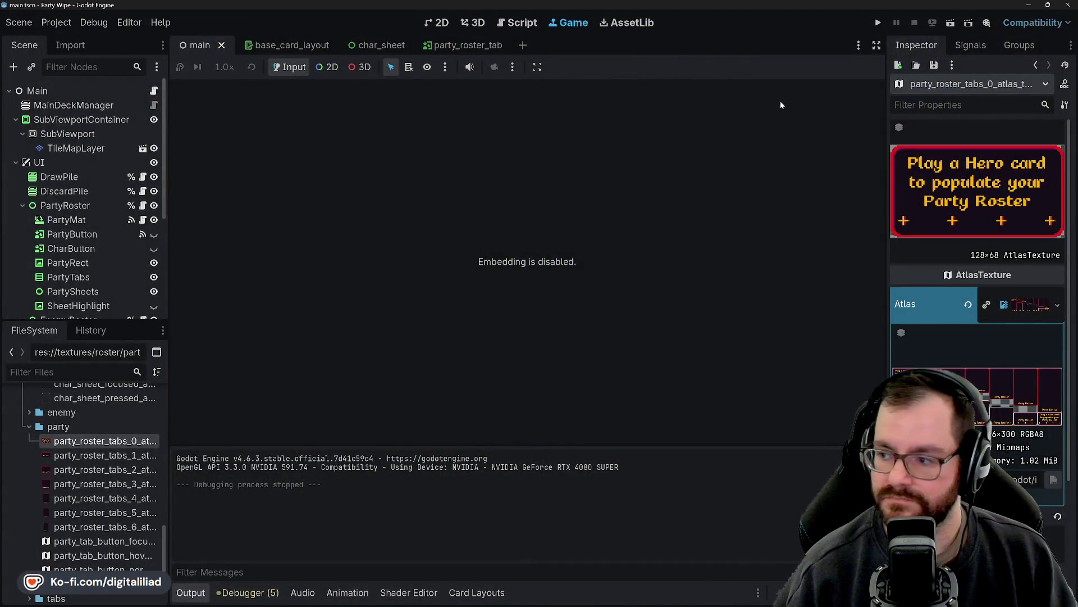
{"action": "left_click", "coordinate": [538, 67]}
{"action": "left_click", "coordinate": [556, 87]}
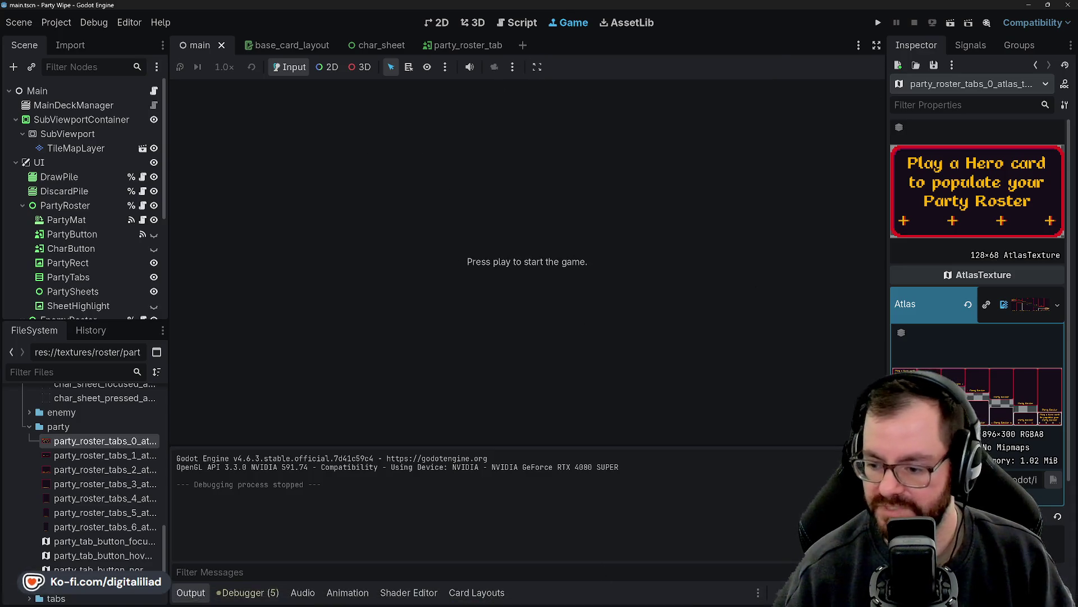
{"action": "mouse_move", "coordinate": [518, 601]}
{"action": "left_click", "coordinate": [567, 597]}
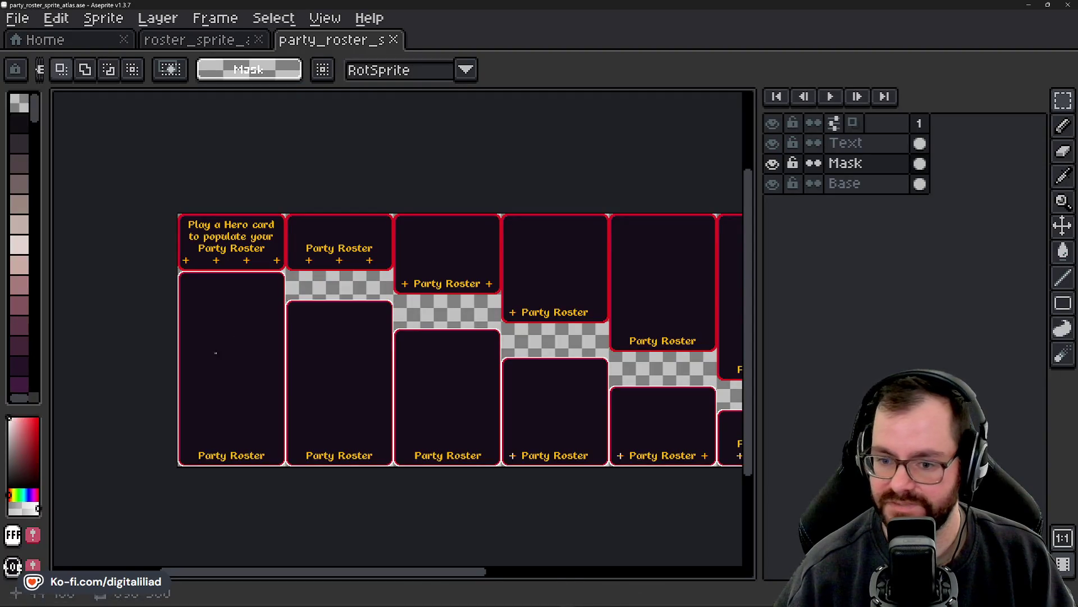
{"action": "scroll", "coordinate": [219, 409], "scroll_direction": "up", "scroll_amount": 3}
{"action": "scroll", "coordinate": [293, 432], "scroll_direction": "down", "scroll_amount": 1}
{"action": "scroll", "coordinate": [293, 431], "scroll_direction": "down", "scroll_amount": 4}
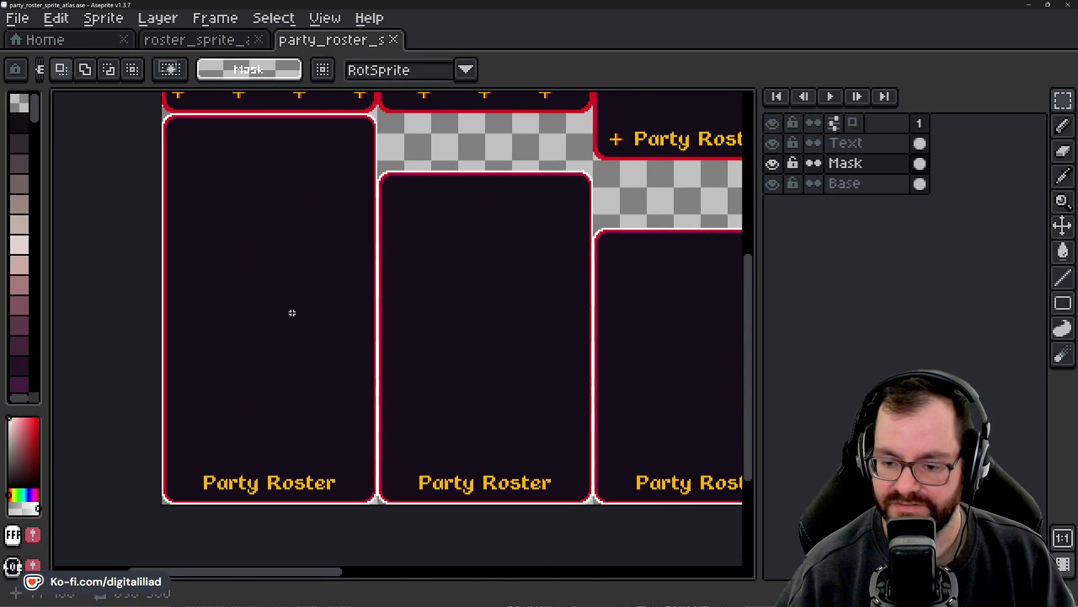
{"action": "left_click_drag", "start_coordinate": [383, 272], "coordinate": [356, 292]}
{"action": "scroll", "coordinate": [357, 292], "scroll_direction": "right", "scroll_amount": 3}
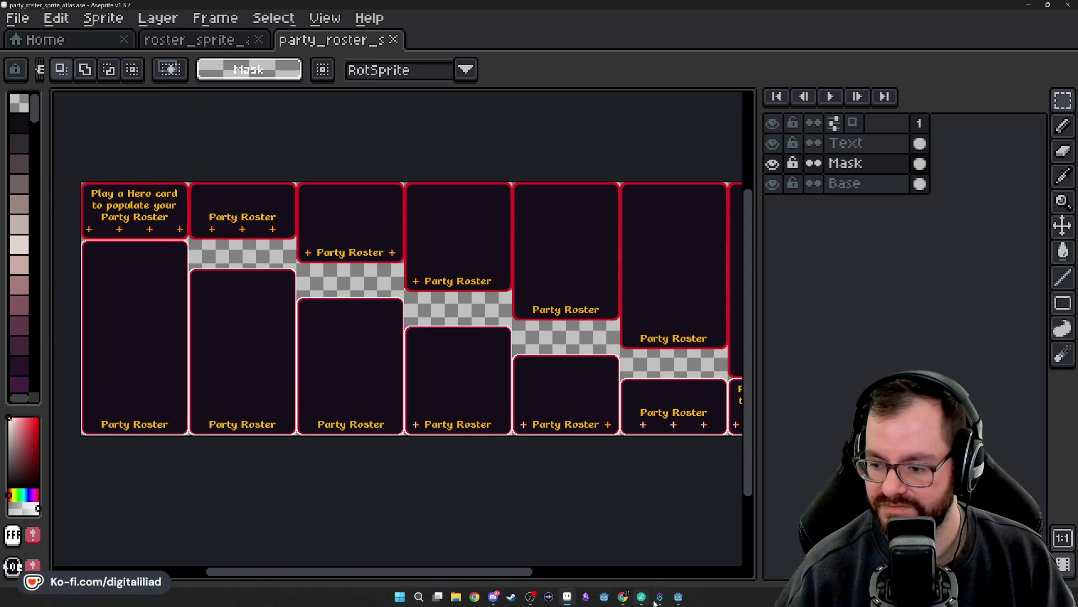
{"action": "left_click", "coordinate": [657, 599]}
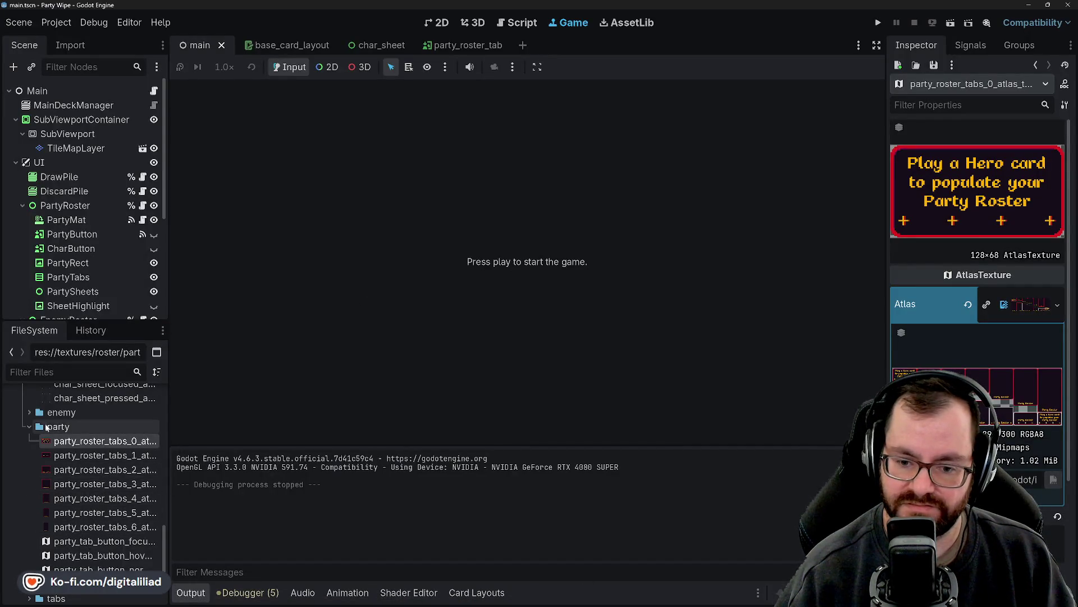
- Check party_roster_tabs_6, then shift party_roster_tabs_0's atlas Region by dragging and entering 2
{"action": "mouse_move", "coordinate": [118, 526]}
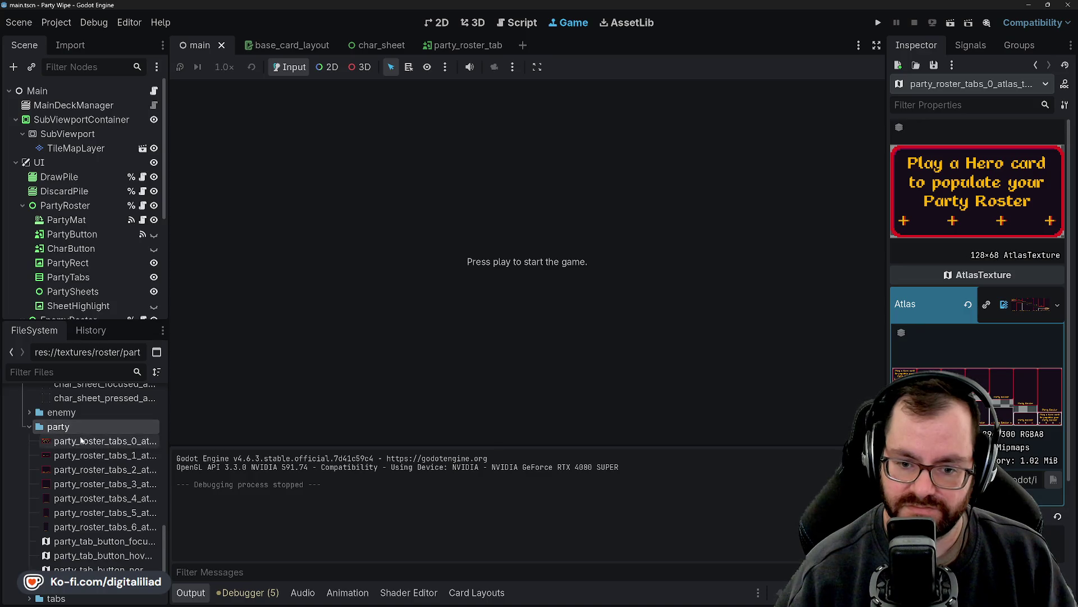
{"action": "left_click", "coordinate": [84, 526]}
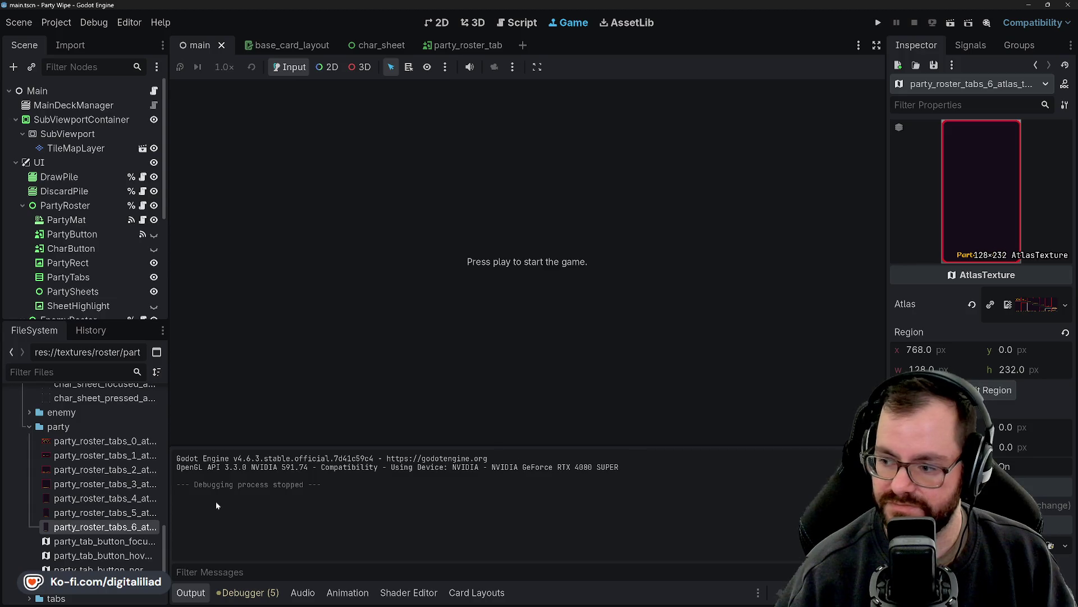
{"action": "left_click", "coordinate": [107, 442]}
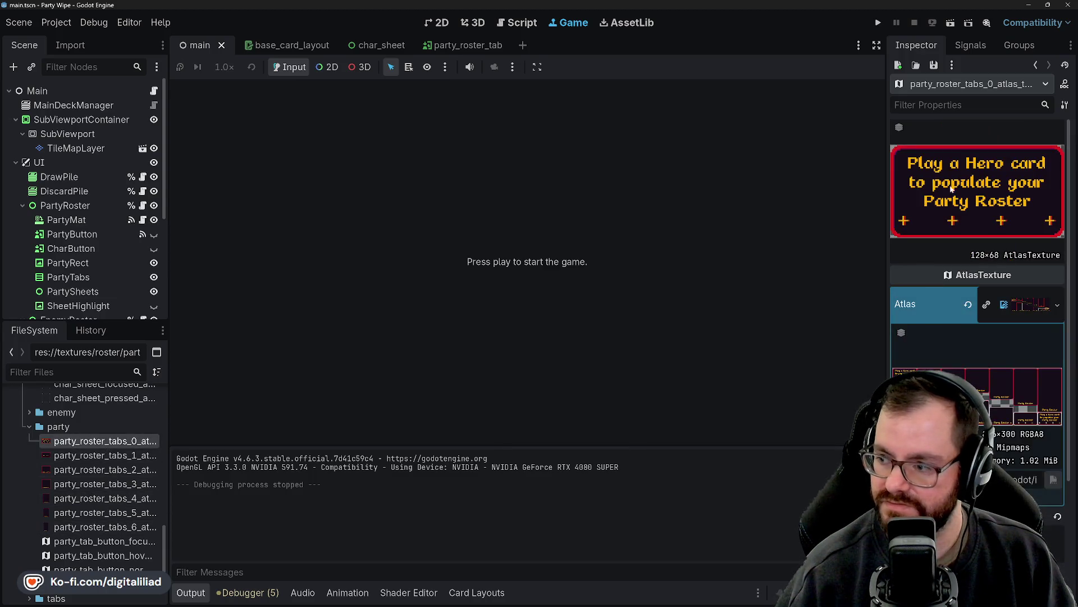
{"action": "scroll", "coordinate": [1008, 356], "scroll_direction": "down", "scroll_amount": 2}
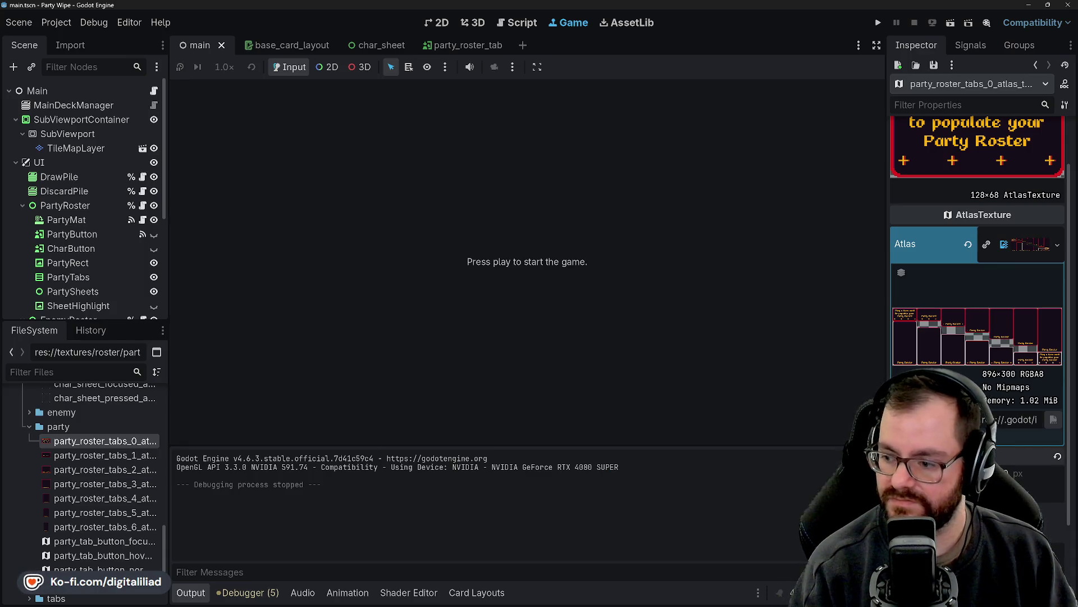
{"action": "left_click_drag", "start_coordinate": [1011, 474], "coordinate": [1028, 473]}
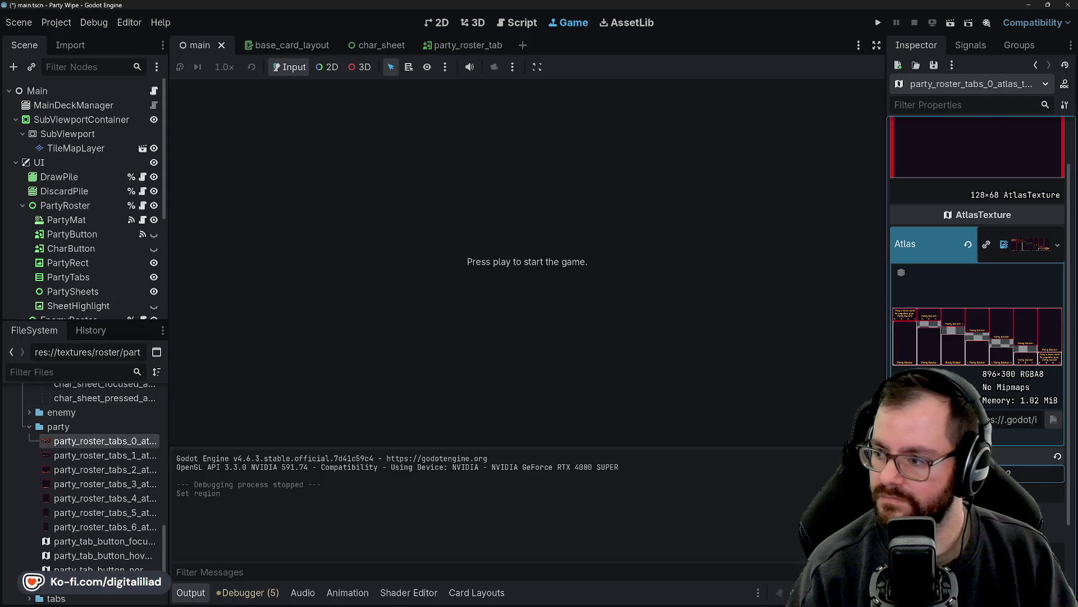
{"action": "type", "text": "2"}
{"action": "key", "text": "Return"}
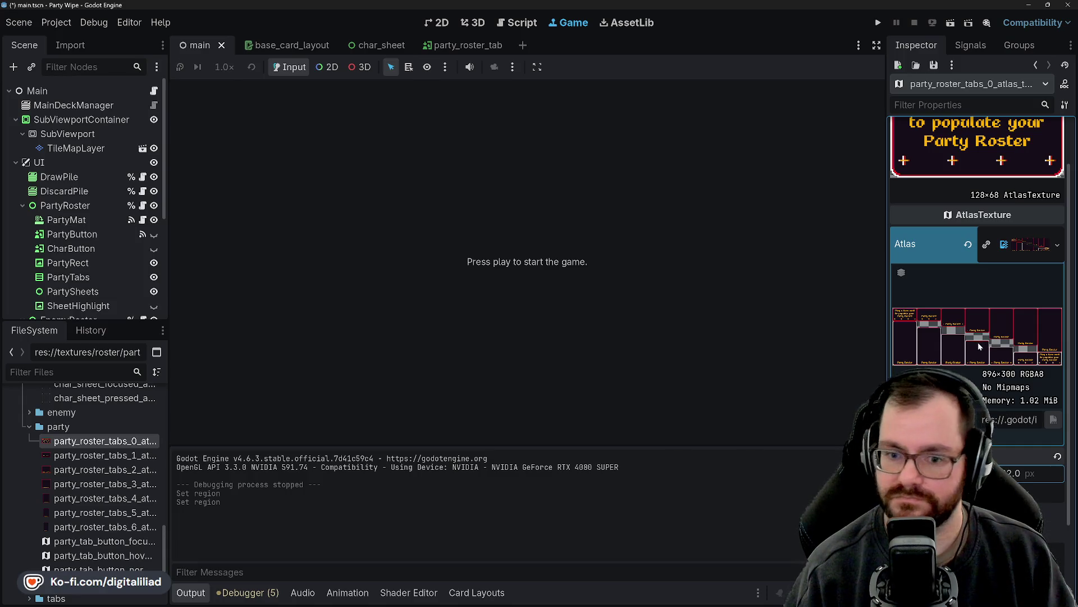
{"action": "scroll", "coordinate": [1000, 164], "scroll_direction": "up", "scroll_amount": 2}
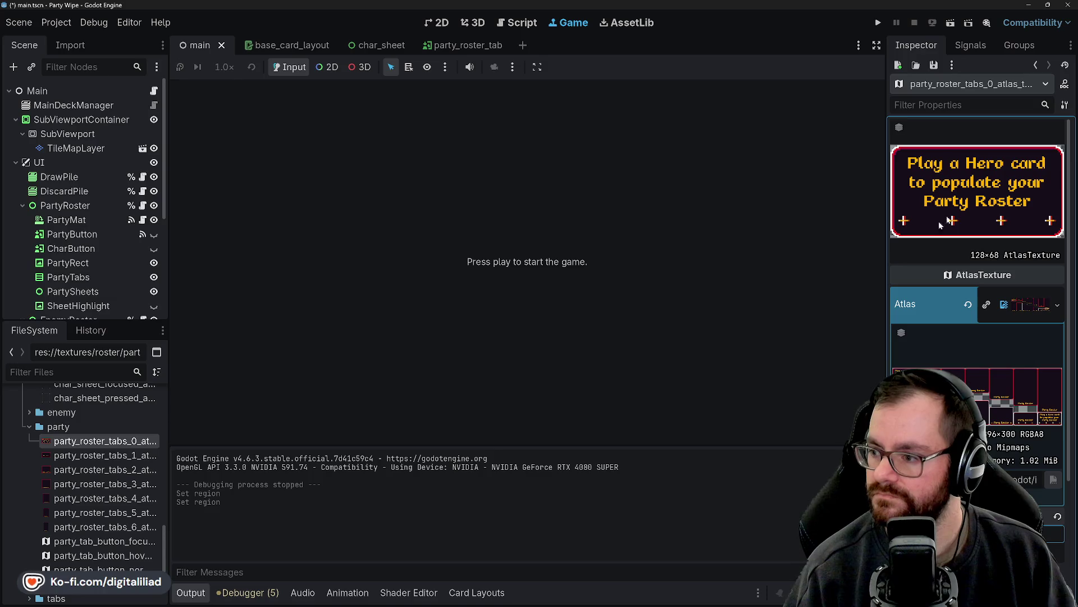
- Save the texture as party_roster_tabs_0_hover_atlas_texture.tres in res://textures/roster/party
{"action": "left_click", "coordinate": [934, 66]}
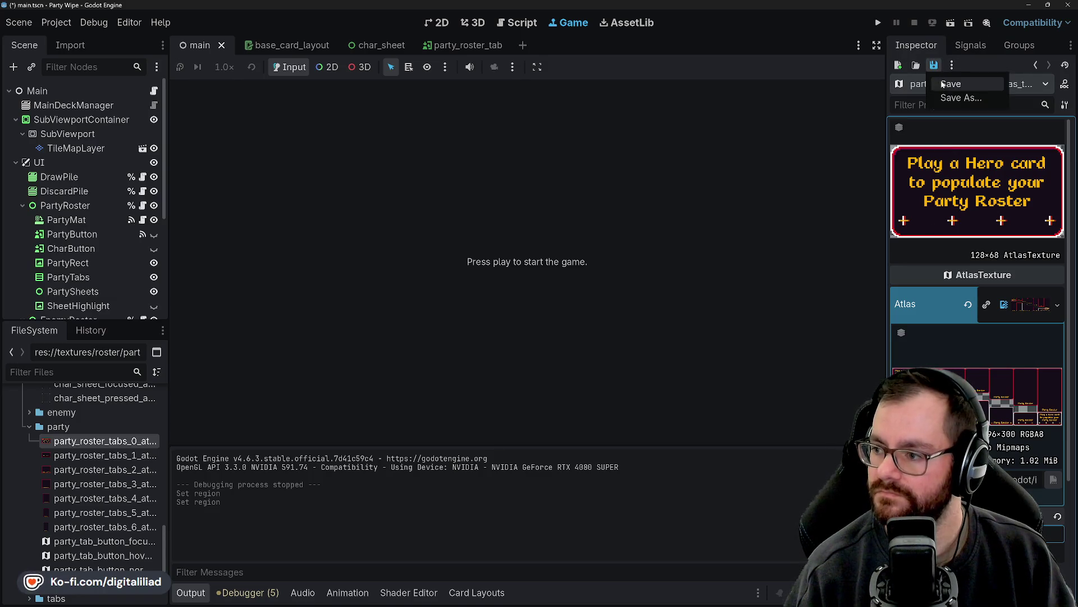
{"action": "left_click", "coordinate": [943, 93]}
{"action": "left_click", "coordinate": [456, 456]}
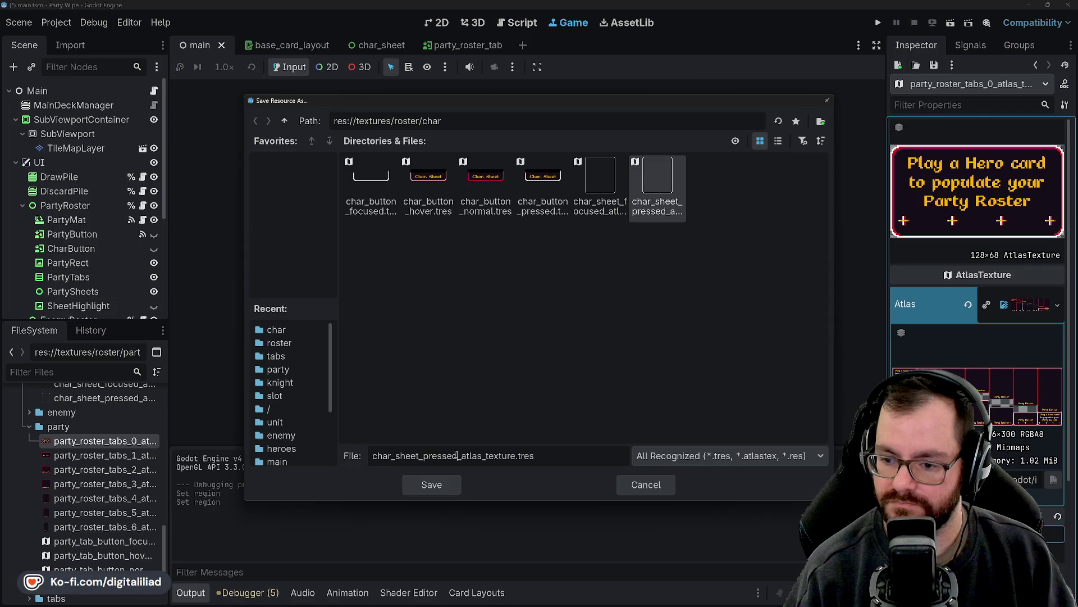
{"action": "left_click", "coordinate": [287, 122]}
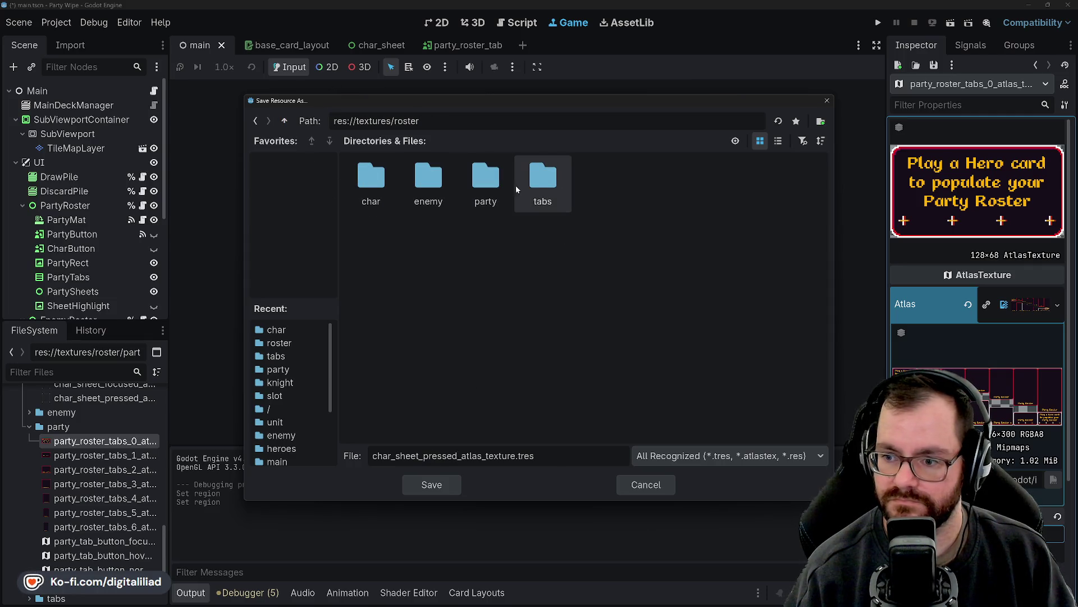
{"action": "double_click", "coordinate": [542, 192]}
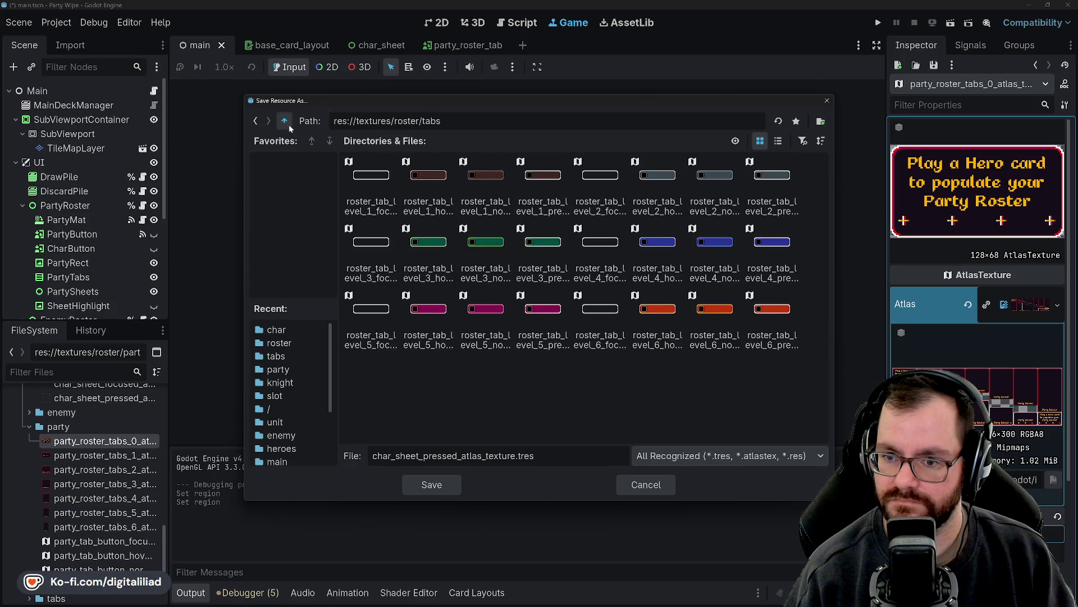
{"action": "left_click", "coordinate": [286, 122]}
{"action": "double_click", "coordinate": [486, 181]}
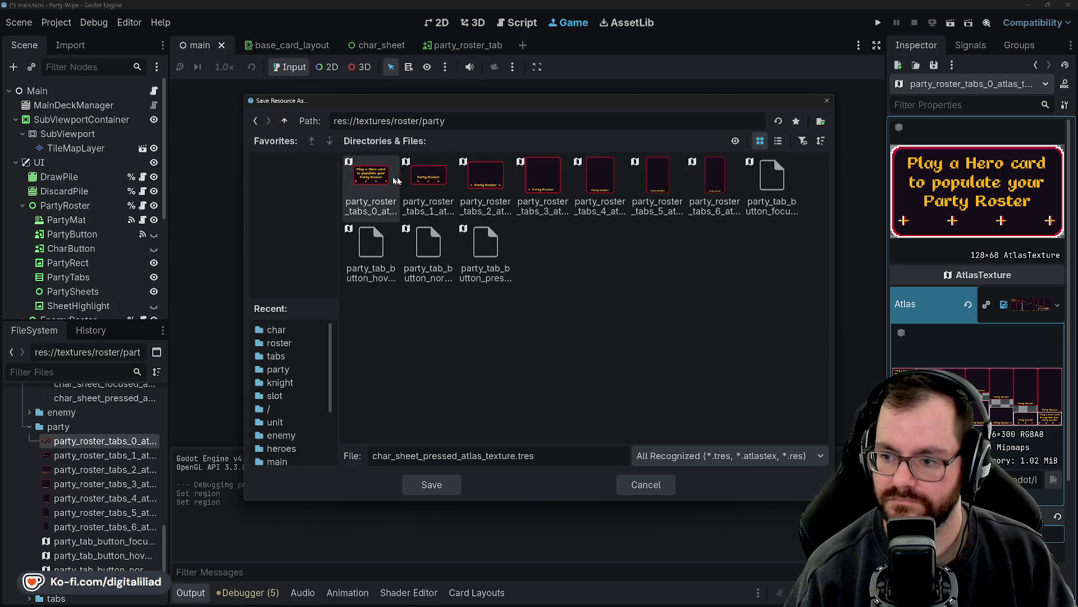
{"action": "left_click", "coordinate": [367, 192]}
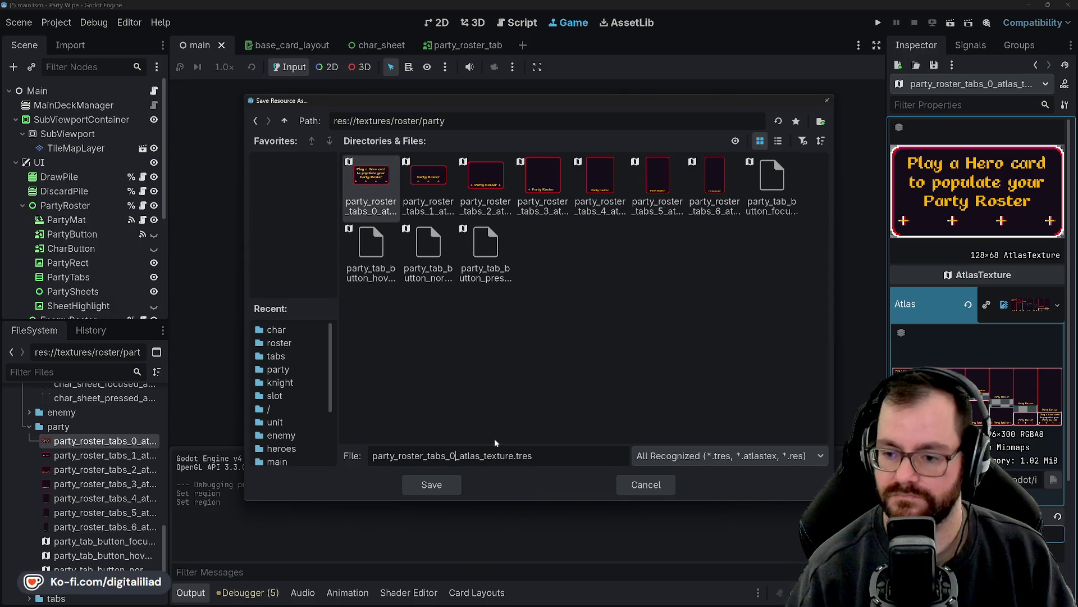
{"action": "type", "text": "hover_"}
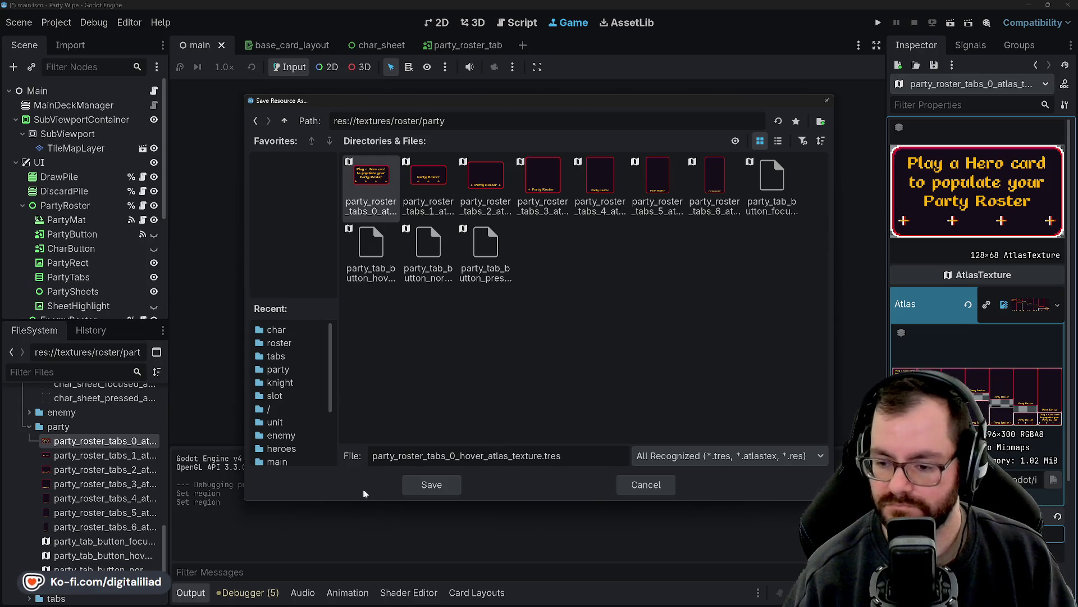
{"action": "left_click", "coordinate": [422, 487]}
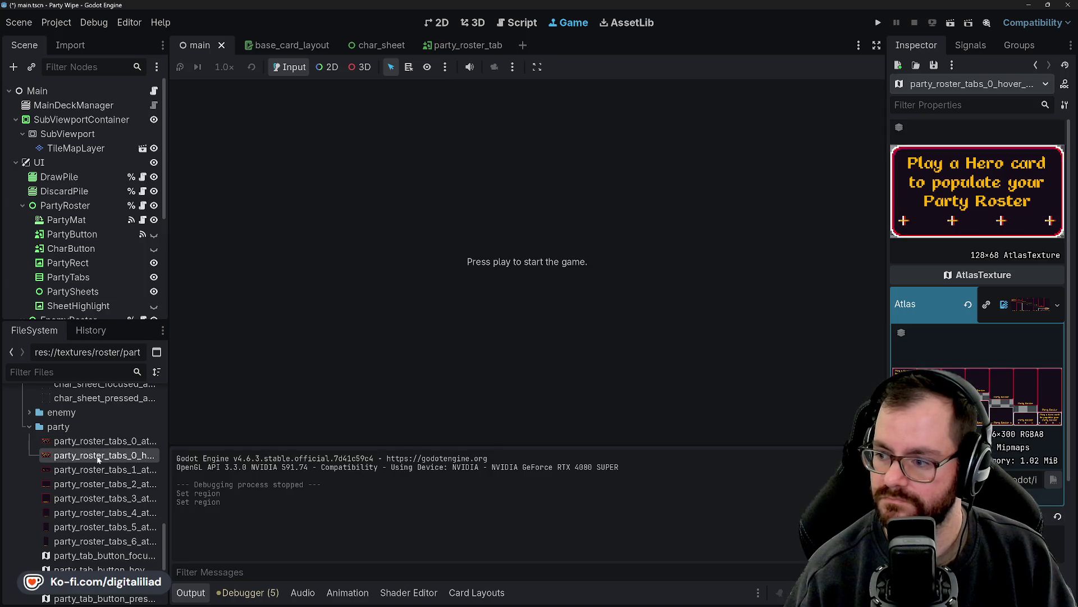
- Select party_roster_tabs_1 and make a first attempt at Region x 640 with a new y
{"action": "left_click", "coordinate": [110, 442]}
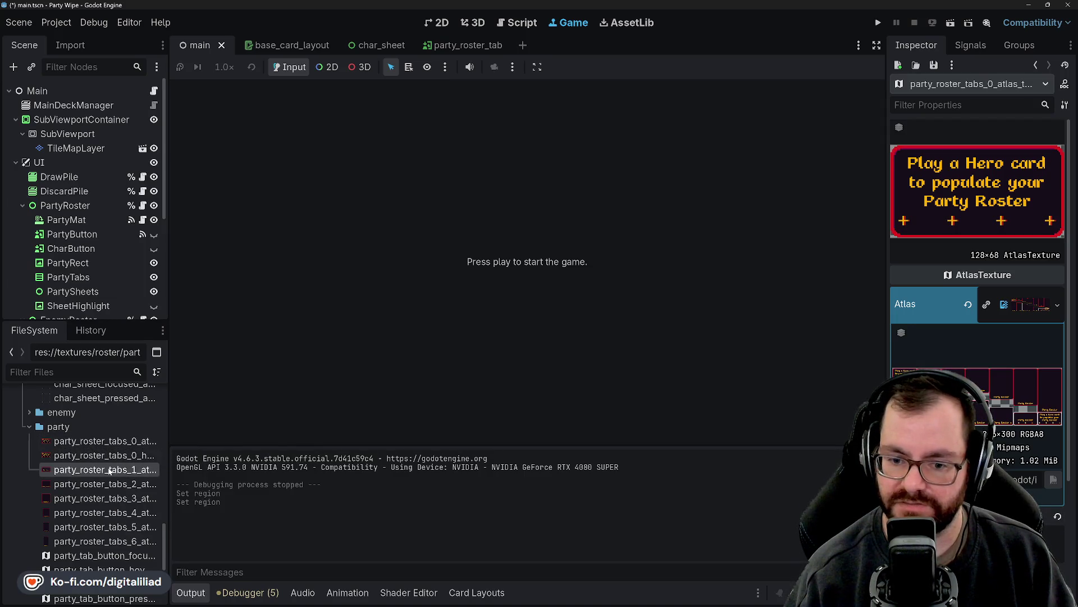
{"action": "left_click", "coordinate": [109, 470]}
{"action": "left_click", "coordinate": [110, 528]}
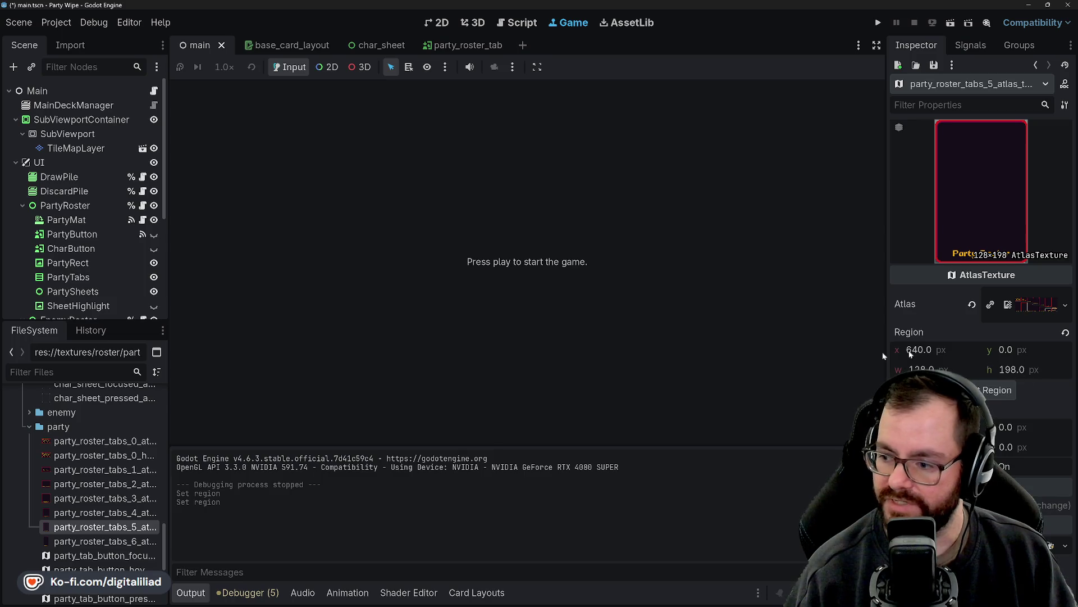
{"action": "key", "text": "Up"}
{"action": "key", "text": "Up"}
{"action": "key", "text": "Up"}
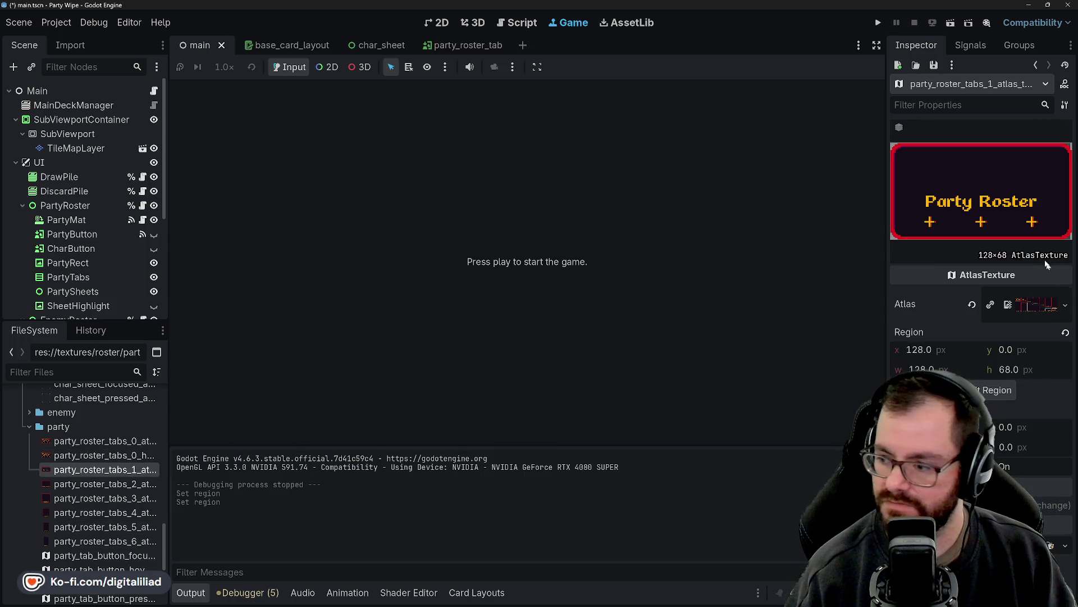
{"action": "left_click", "coordinate": [949, 347]}
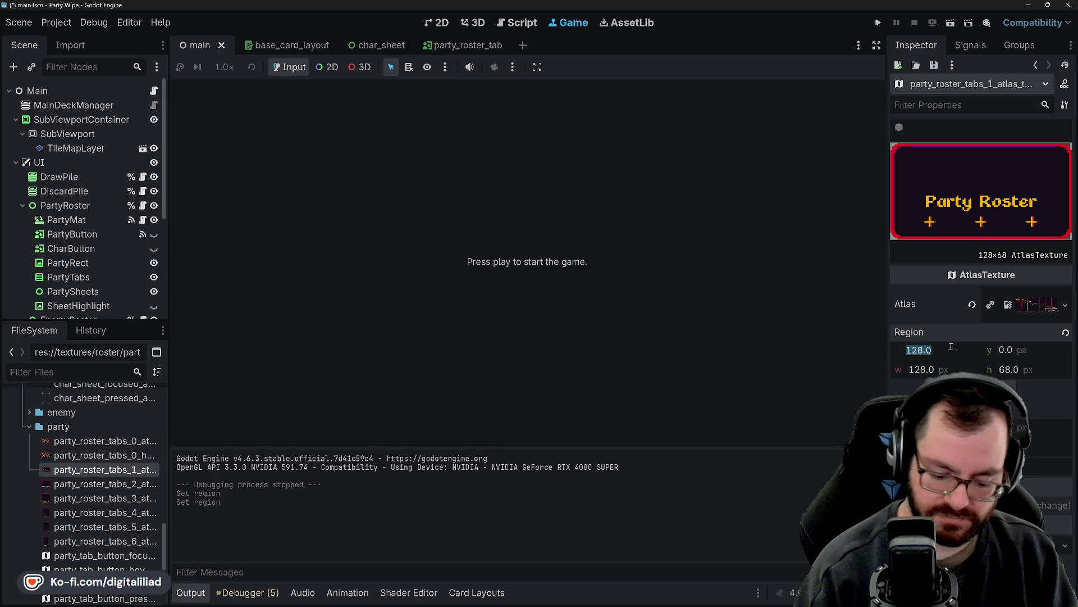
{"action": "type", "text": "29"}
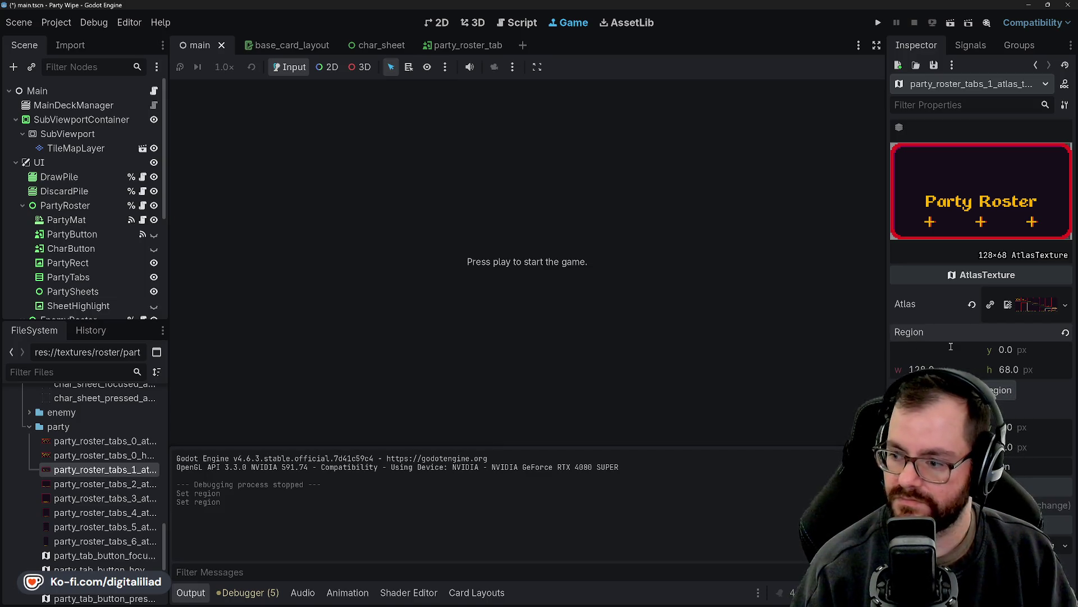
{"action": "type", "text": "640"}
{"action": "key", "text": "Tab"}
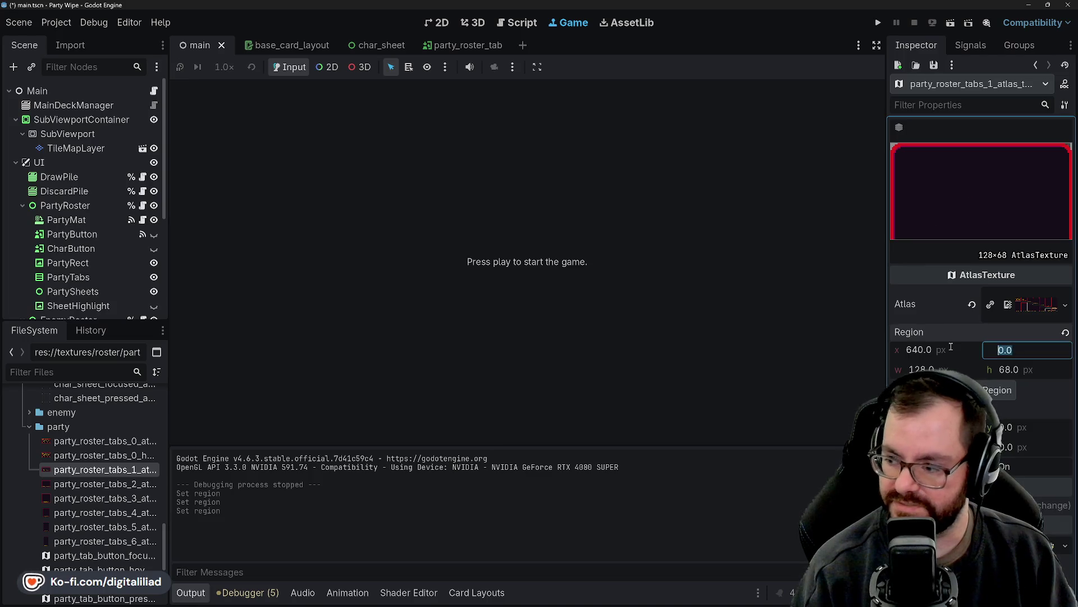
{"action": "type", "text": "2"}
{"action": "key", "text": "Return"}
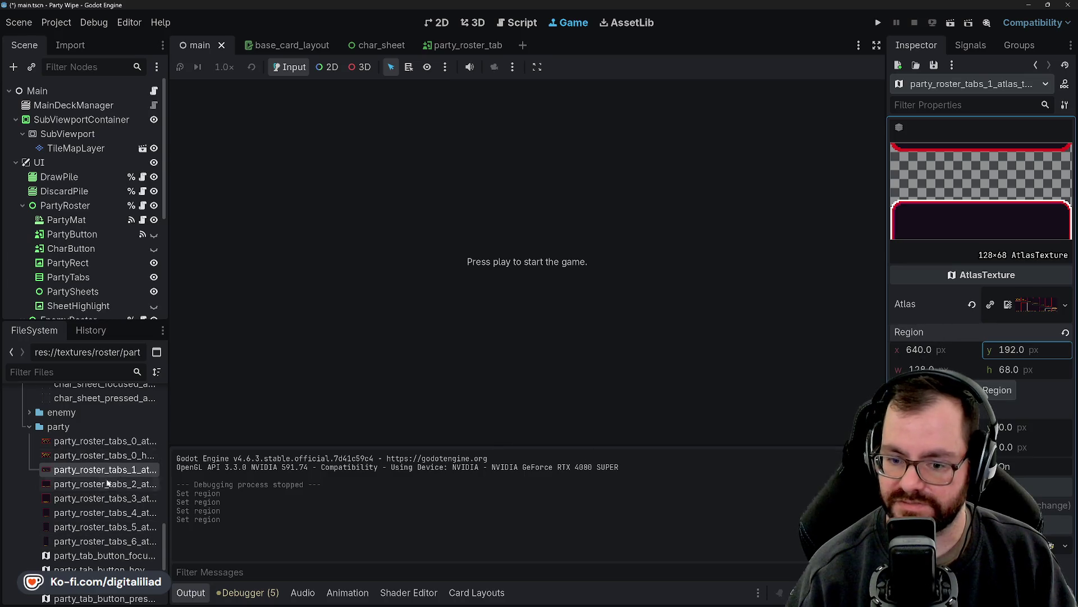
- Compare the tabs_5 and tabs_4 regions, undo the two region changes, and reselect tabs_1
{"action": "left_click", "coordinate": [100, 531]}
{"action": "left_click", "coordinate": [104, 513]}
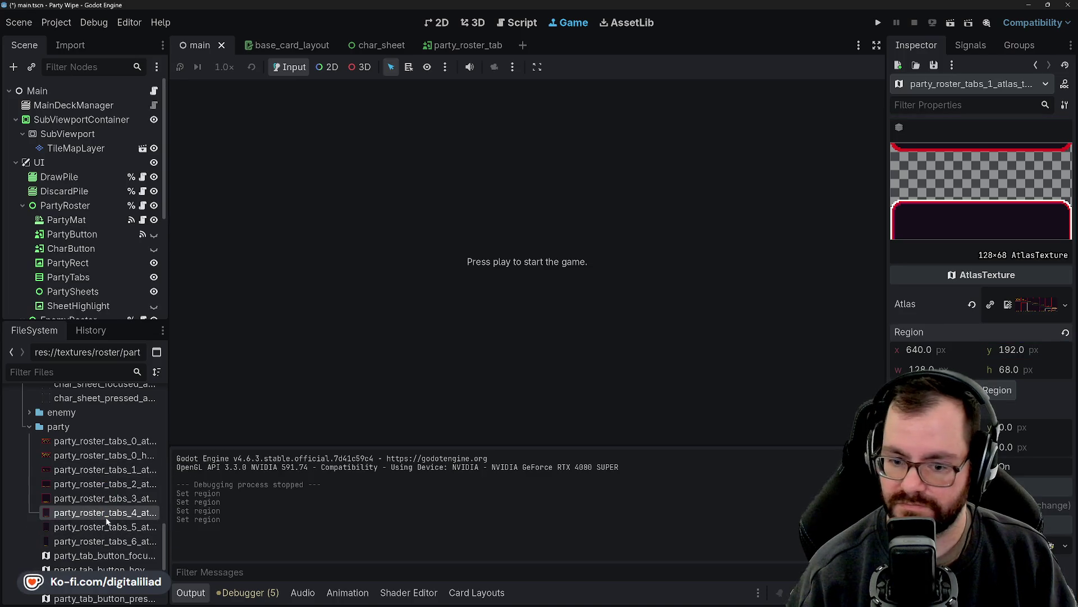
{"action": "key", "text": "ctrl+z"}
{"action": "key", "text": "ctrl+z"}
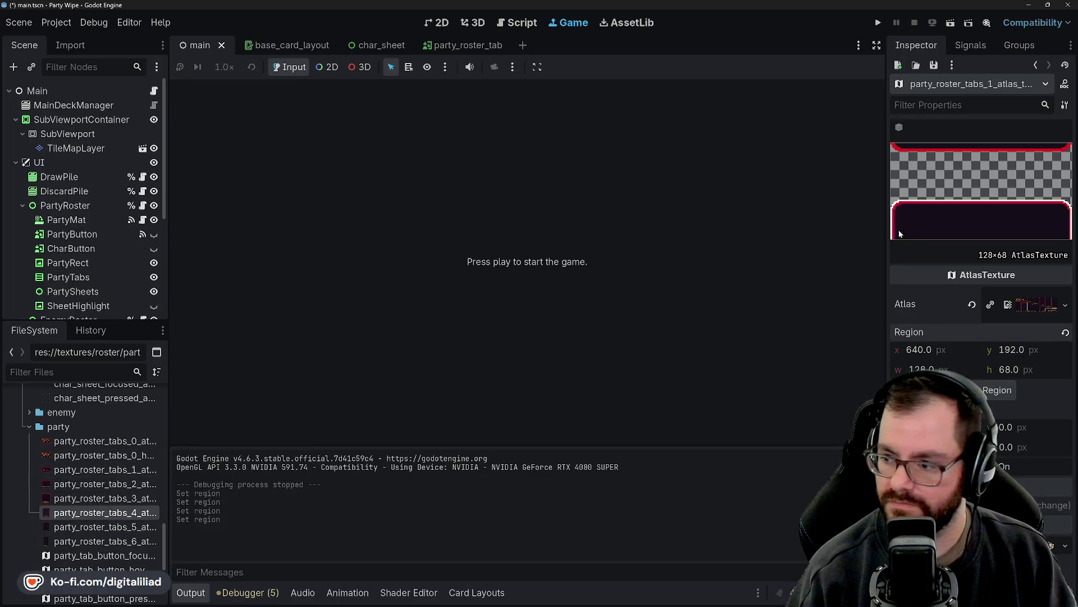
{"action": "left_click", "coordinate": [85, 527]}
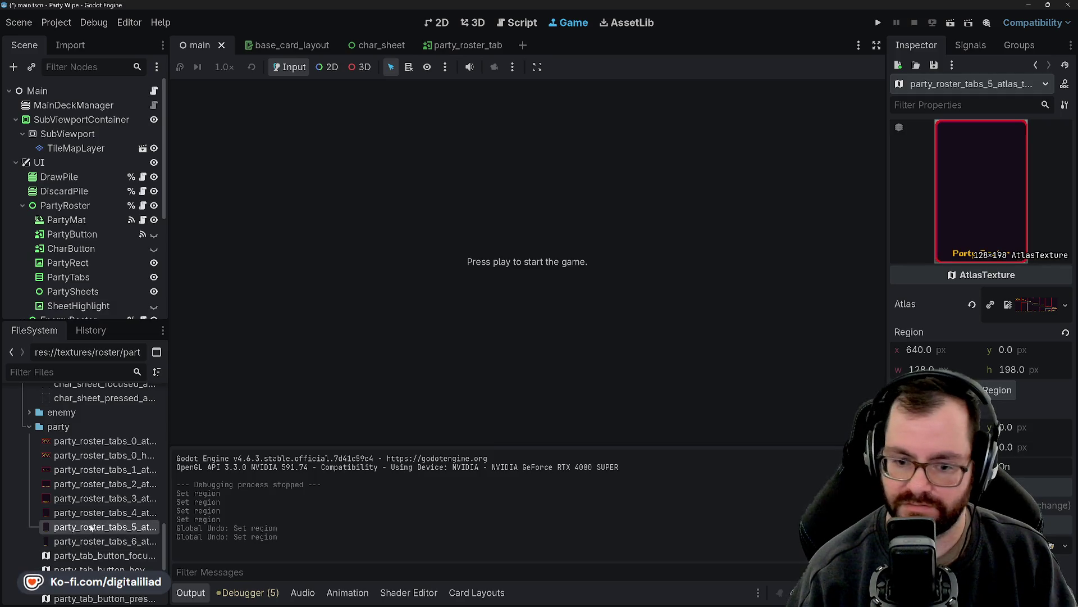
{"action": "left_click", "coordinate": [101, 470]}
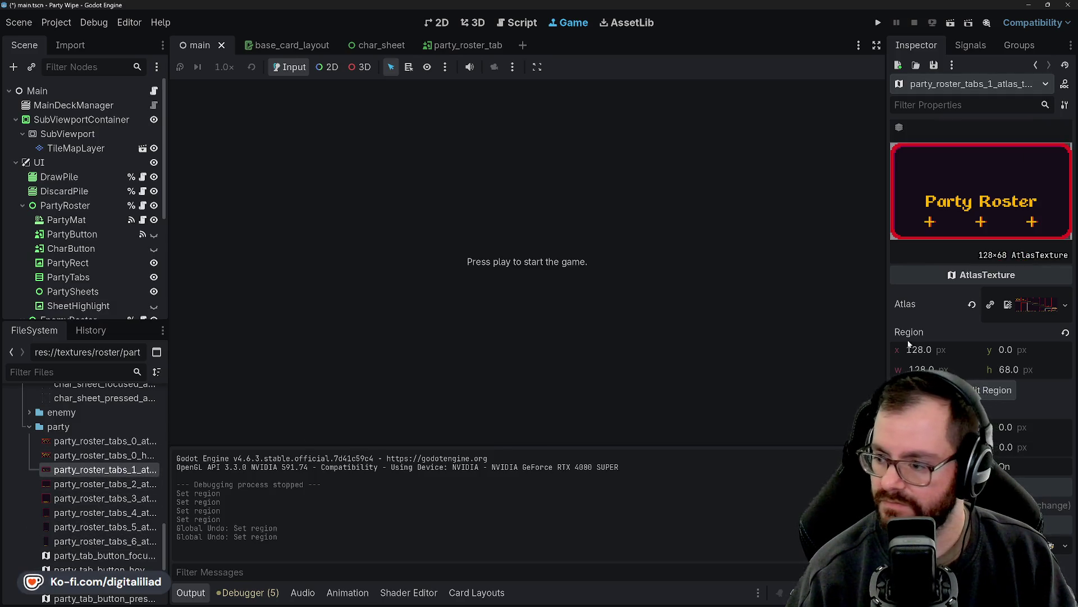
- Set the Region to x 640, y 198, then step y until it settles at 232
{"action": "left_click", "coordinate": [933, 350]}
{"action": "type", "text": "640"}
{"action": "key", "text": "Tab"}
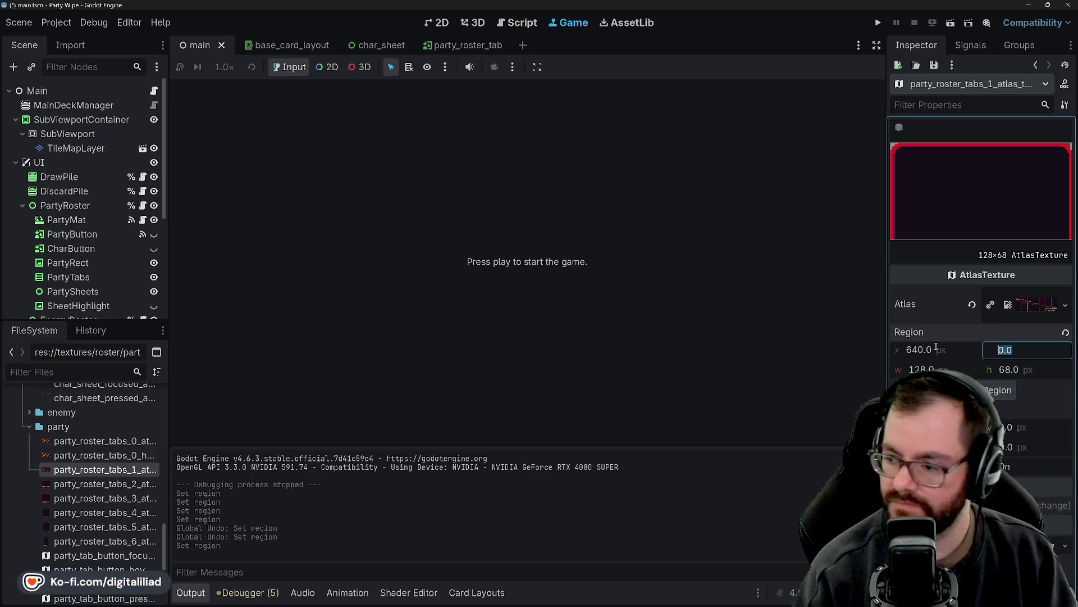
{"action": "type", "text": "198"}
{"action": "key", "text": "Return"}
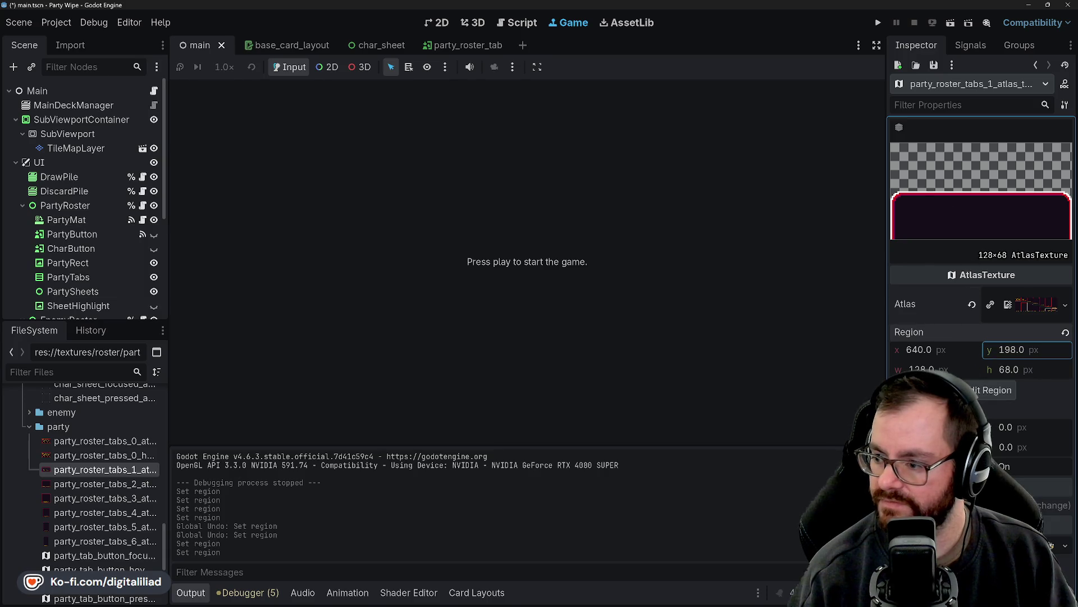
{"action": "left_click", "coordinate": [1033, 369]}
{"action": "left_click", "coordinate": [1034, 349]}
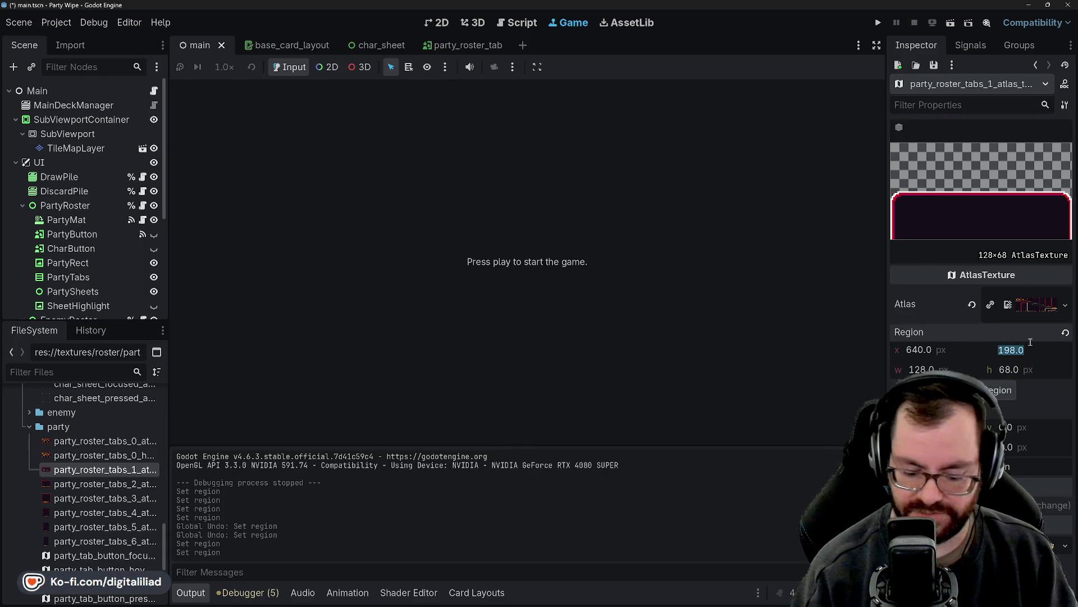
{"action": "key", "text": "Down"}
{"action": "key", "text": "Down"}
{"action": "key", "text": "Up"}
{"action": "key", "text": "Up"}
{"action": "key", "text": "Up"}
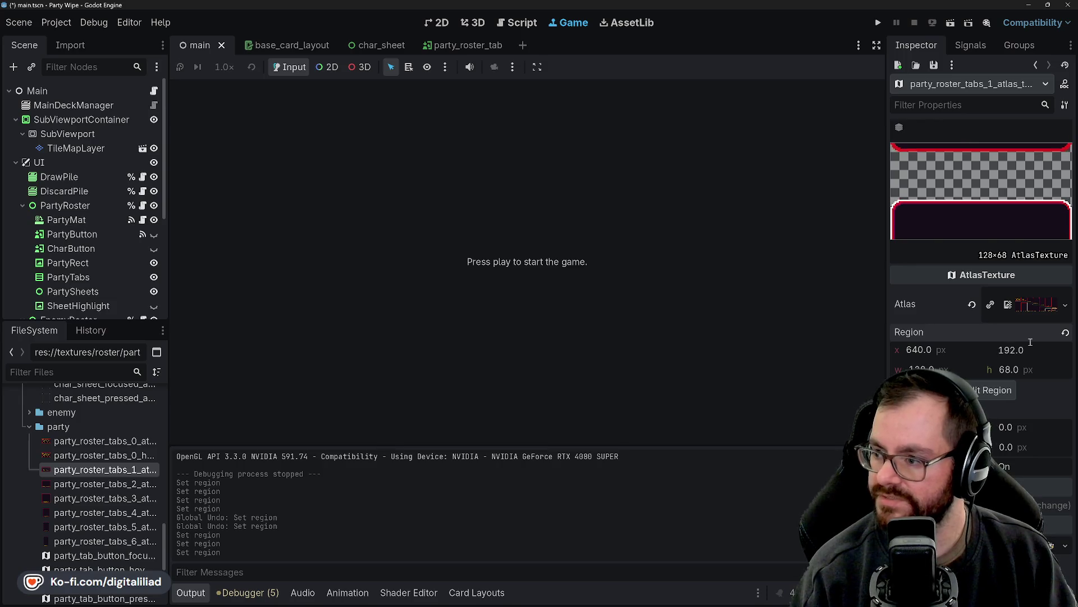
{"action": "key", "text": "Up"}
{"action": "key", "text": "Up"}
{"action": "key", "text": "Up"}
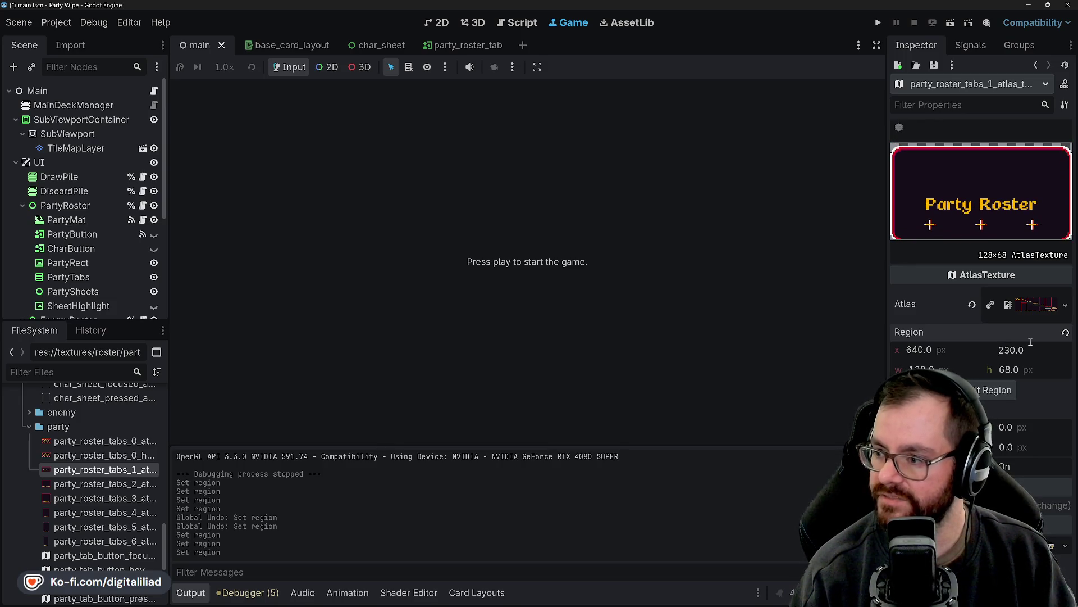
{"action": "key", "text": "Down"}
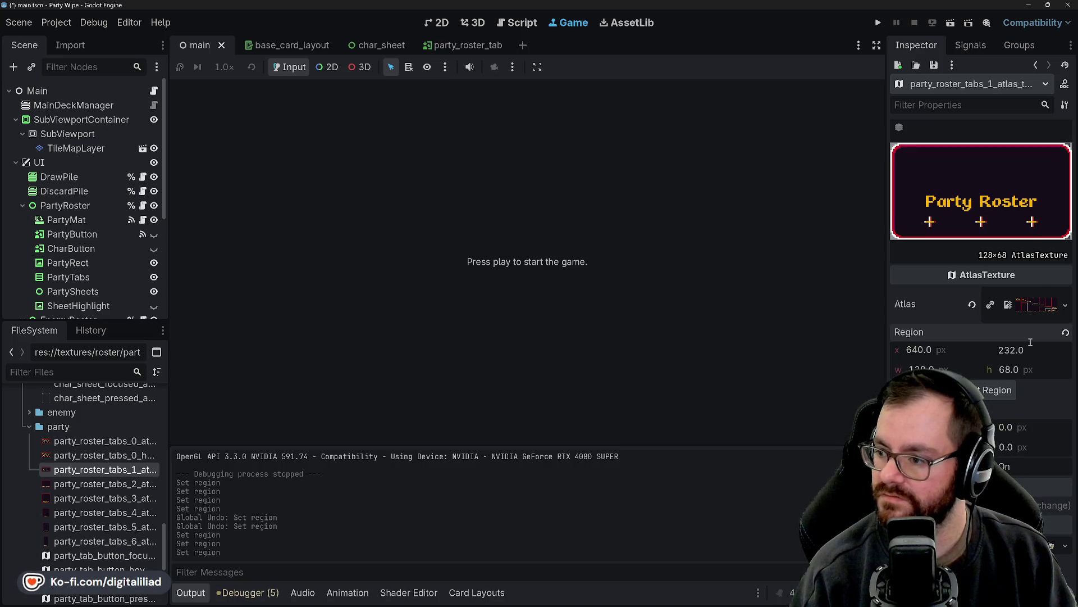
- Save the region as party_roster_tabs_1_hover_atlas_texture.tres without overwriting the tabs_0 hover file
{"action": "left_click", "coordinate": [938, 69]}
{"action": "left_click", "coordinate": [948, 102]}
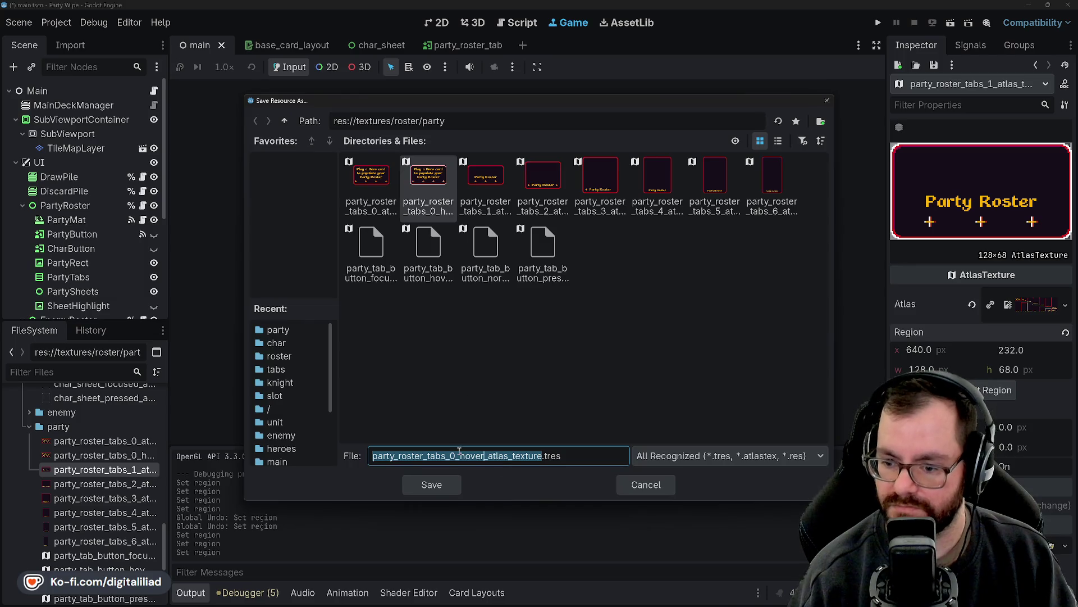
{"action": "left_click", "coordinate": [490, 197]}
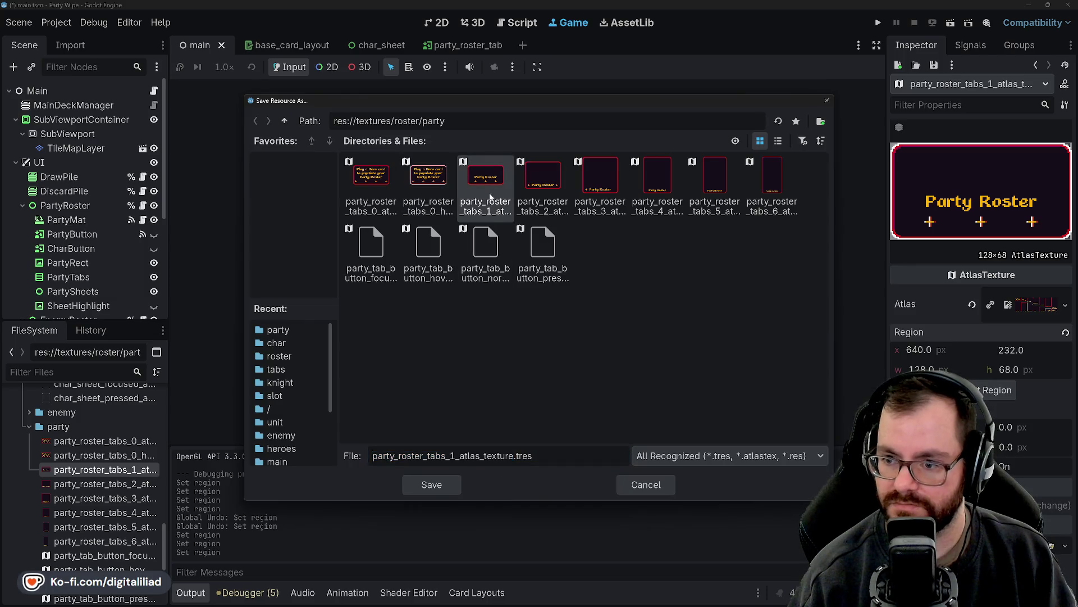
{"action": "left_click", "coordinate": [456, 455]}
{"action": "key", "text": "BackSpace"}
{"action": "type", "text": "0_h"}
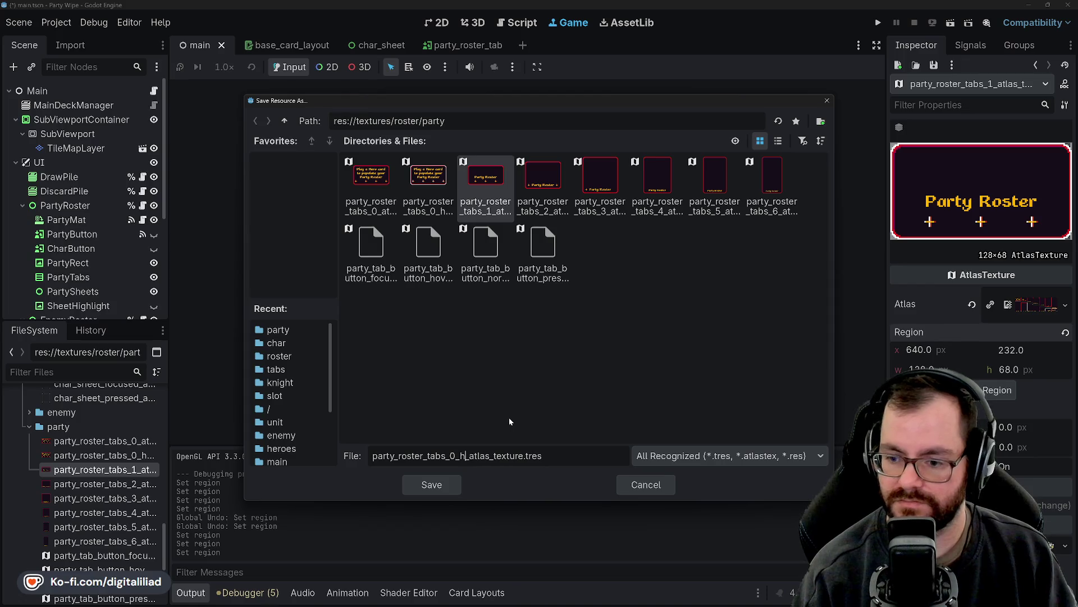
{"action": "type", "text": "over_"}
{"action": "left_click", "coordinate": [436, 485]}
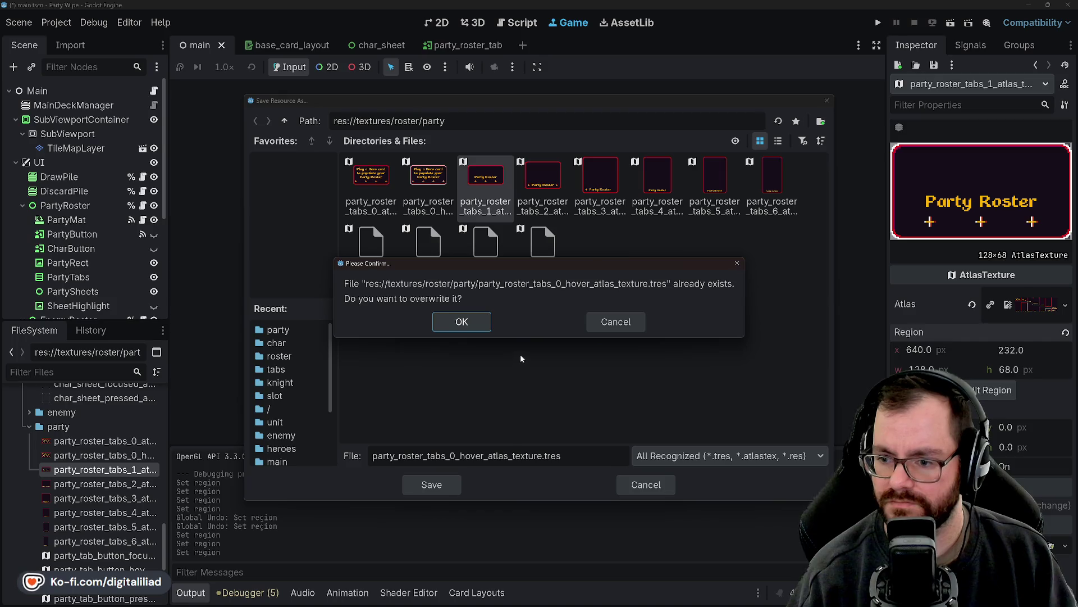
{"action": "left_click", "coordinate": [617, 322]}
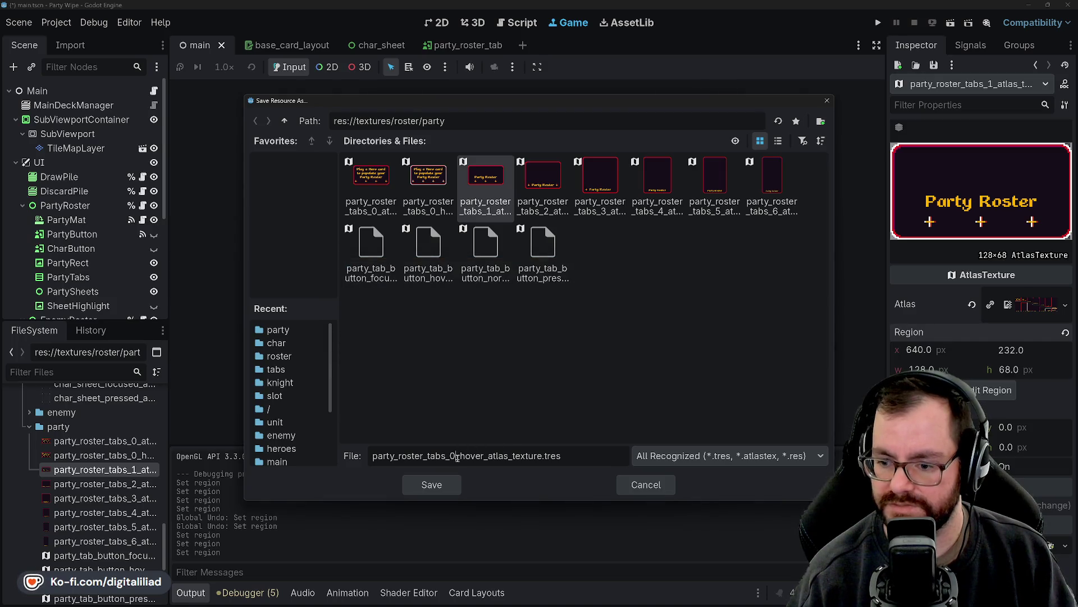
{"action": "type", "text": "1_"}
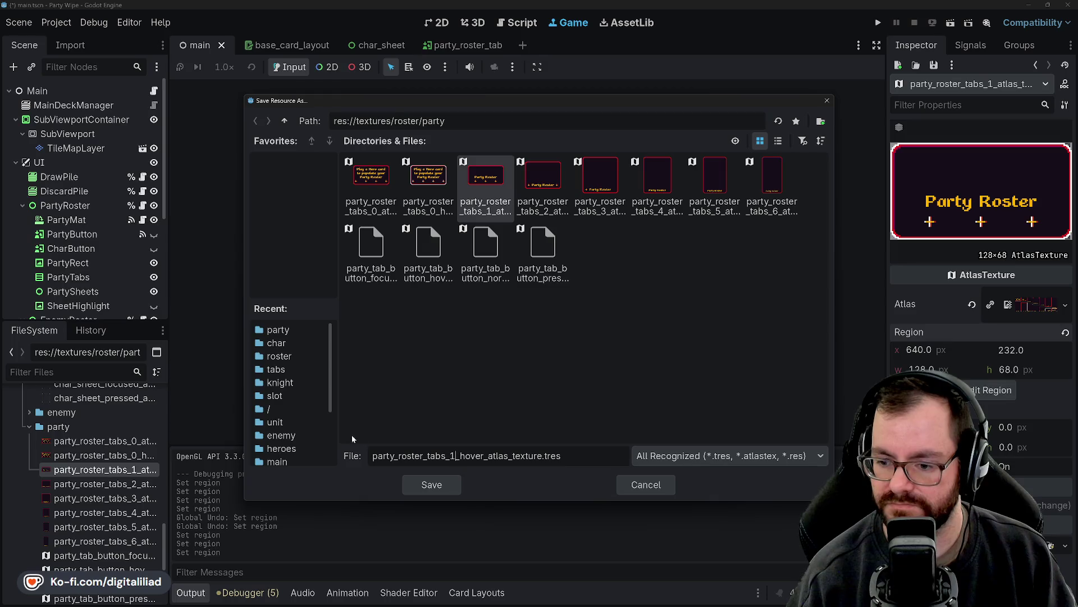
{"action": "left_click", "coordinate": [438, 486]}
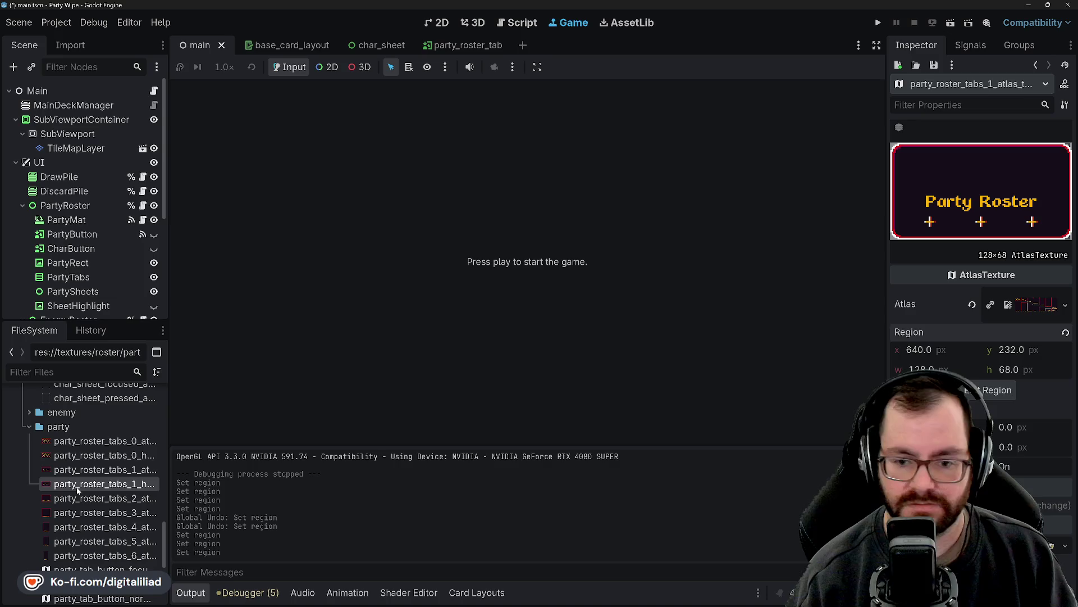
- Compare the new tabs_1 hover texture against the original, and bring up party_roster_tabs_2
{"action": "left_click", "coordinate": [79, 470]}
{"action": "left_click", "coordinate": [81, 484]}
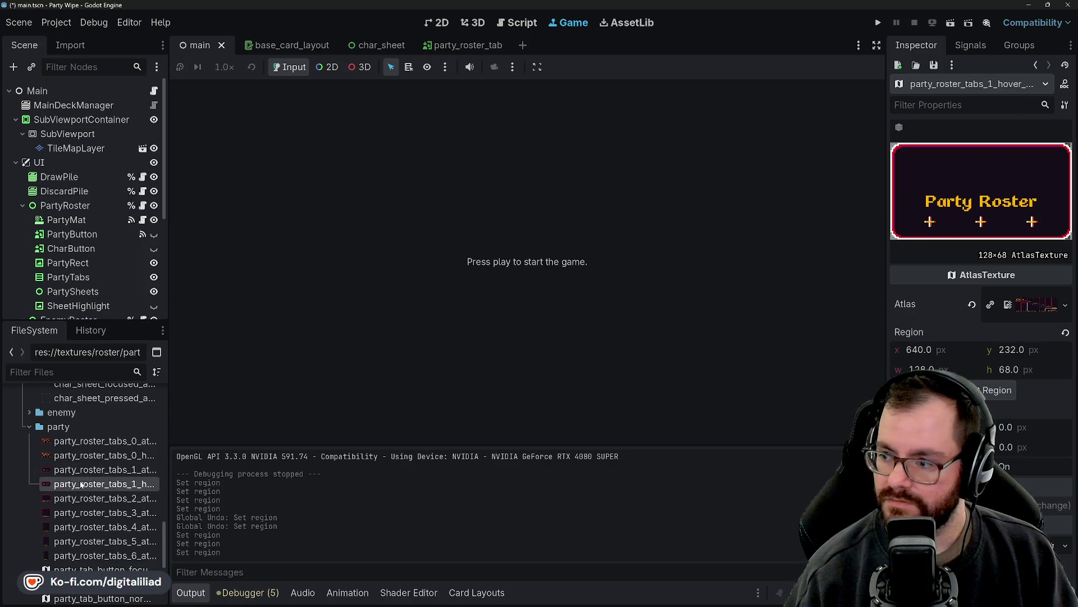
{"action": "left_click", "coordinate": [90, 470]}
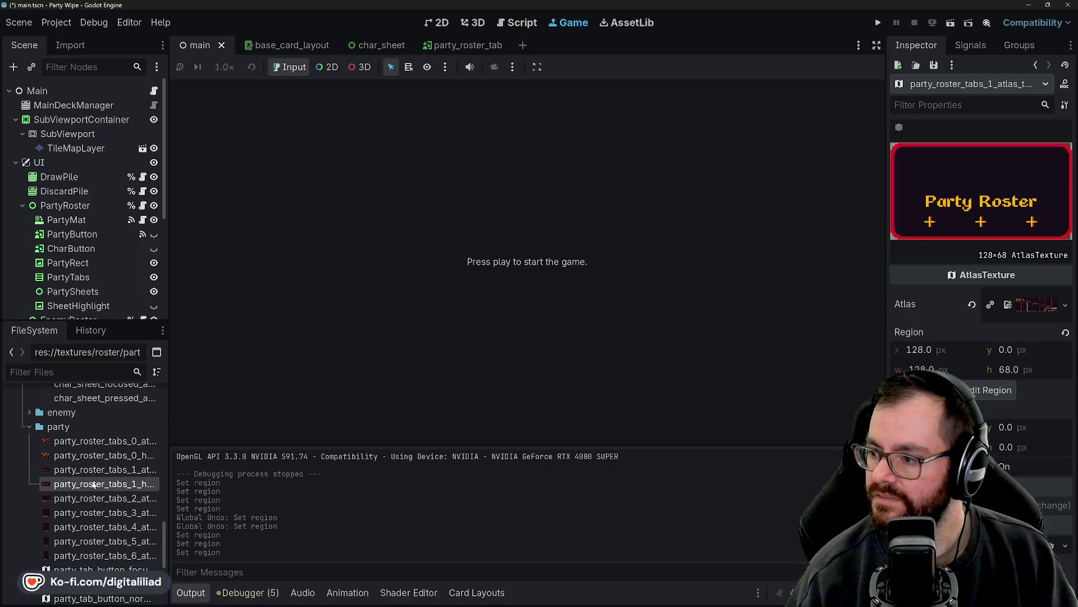
{"action": "left_click", "coordinate": [94, 485]}
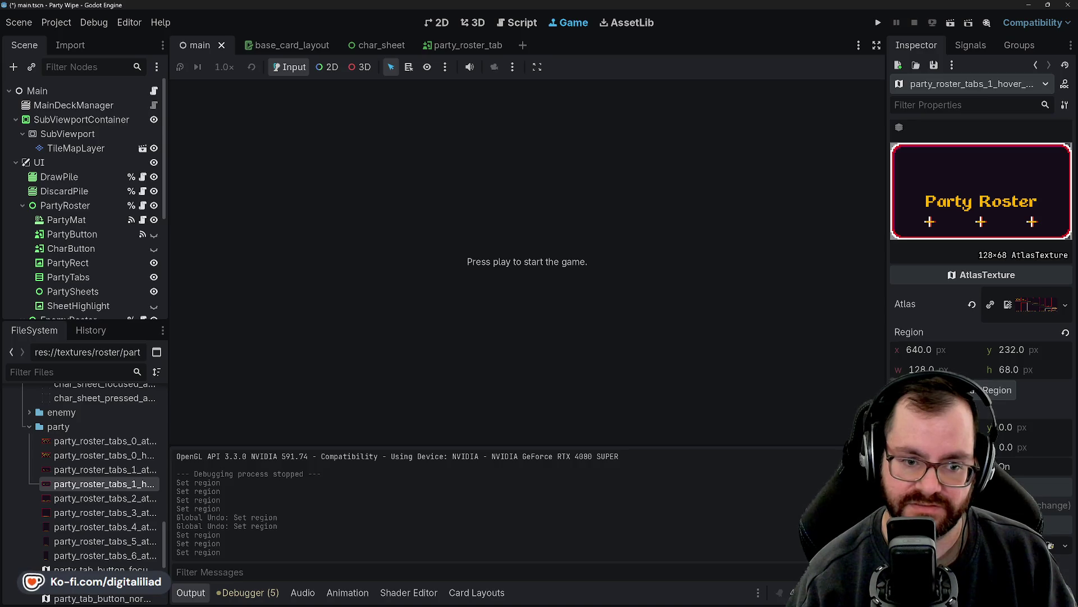
{"action": "left_click", "coordinate": [104, 498]}
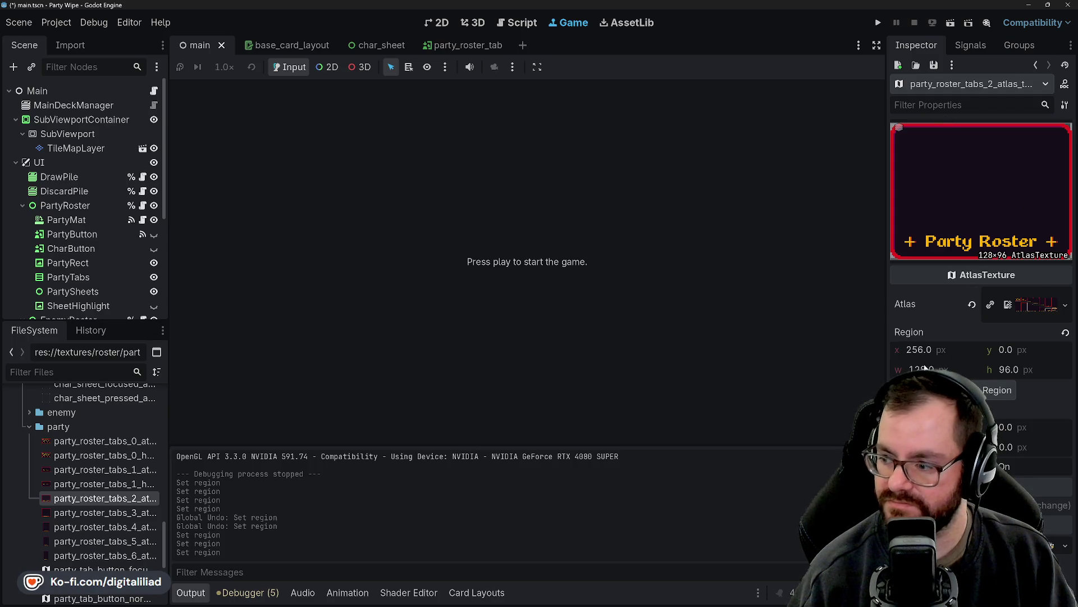
- Check the tabs_4 texture's region values, then return to the tabs_2 texture
{"action": "left_click", "coordinate": [119, 528]}
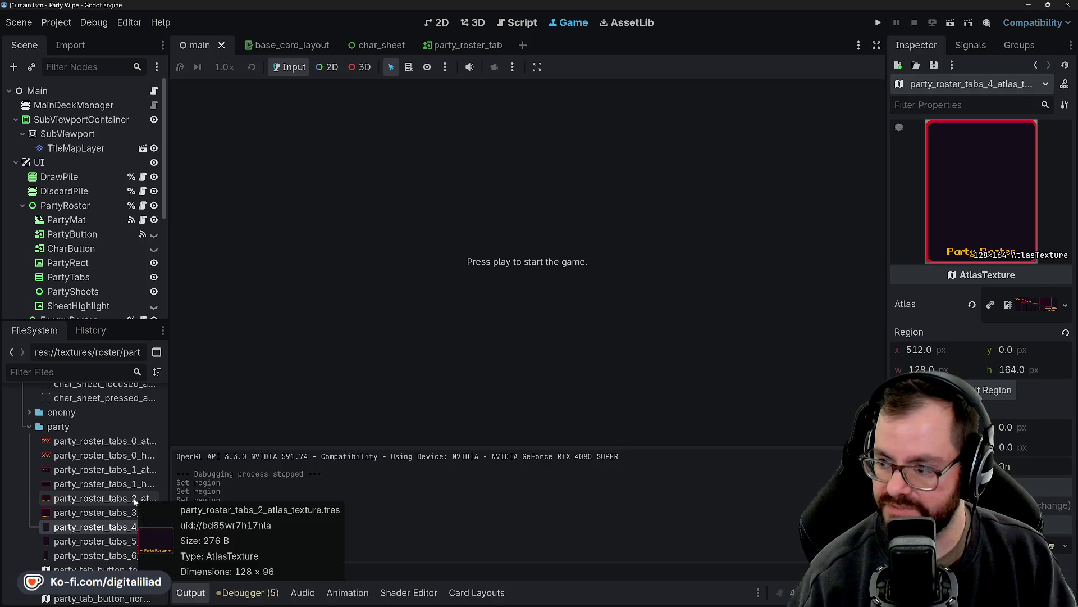
{"action": "left_click", "coordinate": [134, 500]}
{"action": "left_click", "coordinate": [119, 527]}
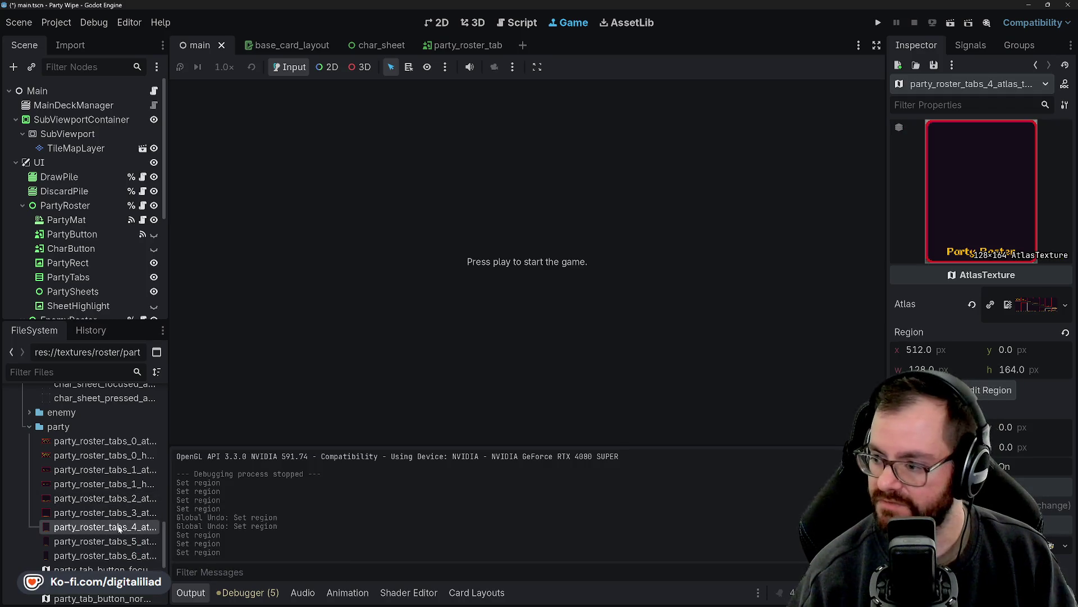
{"action": "left_click", "coordinate": [111, 502]}
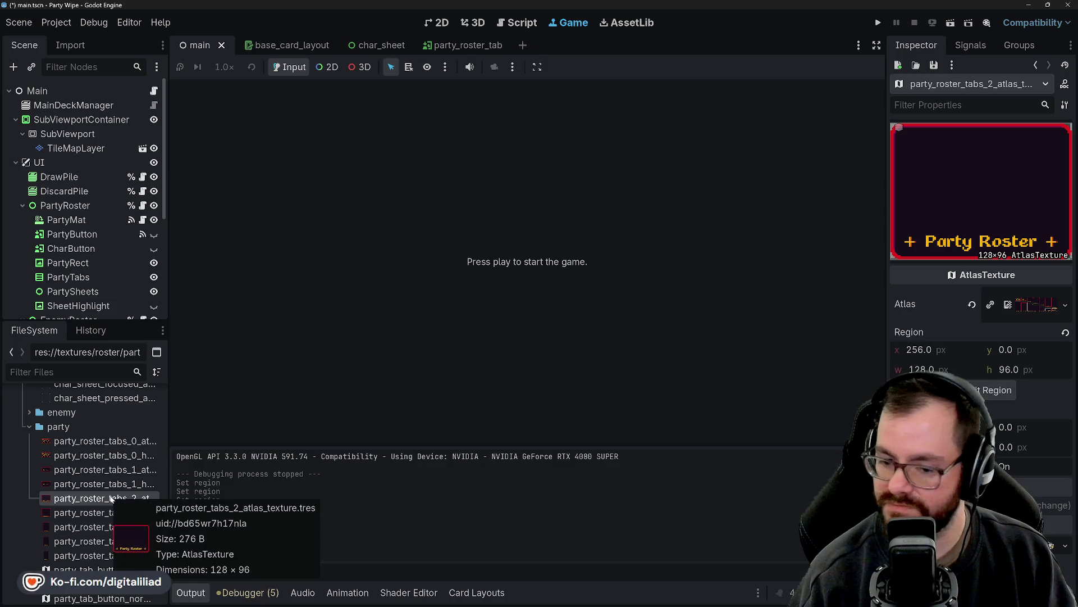
- Set the tabs_2 region to x 512 and step y up to 204
{"action": "left_click", "coordinate": [944, 349]}
{"action": "type", "text": "512"}
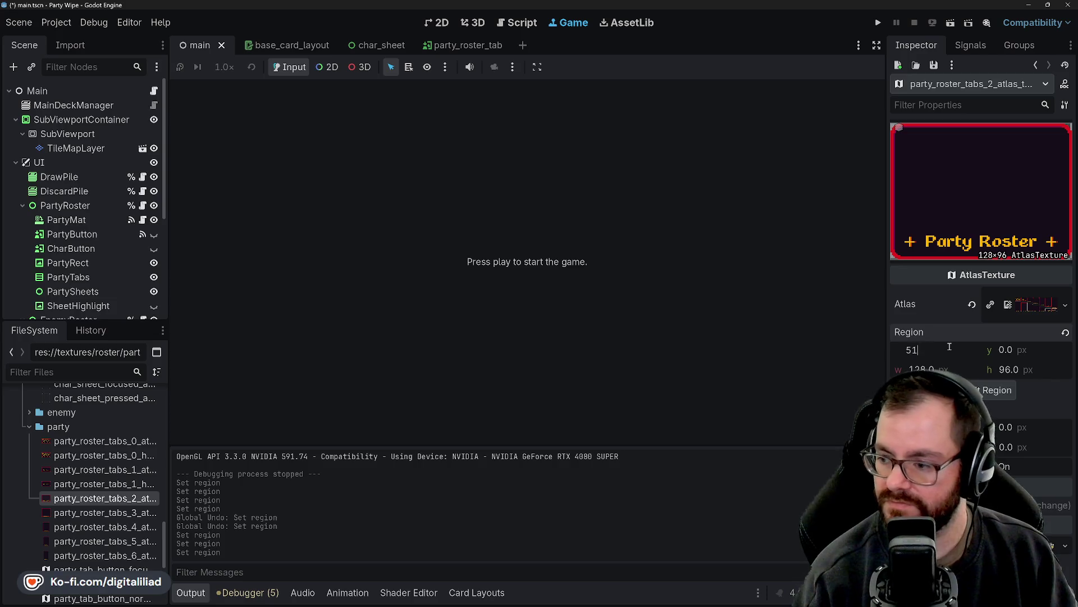
{"action": "key", "text": "Tab"}
{"action": "type", "text": "16"}
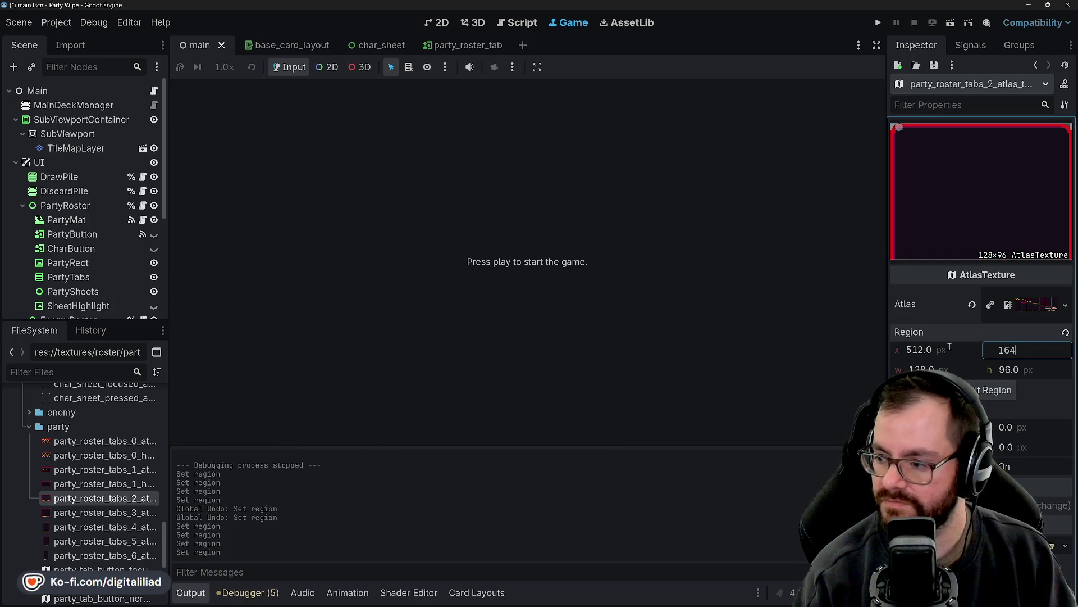
{"action": "key", "text": "Return"}
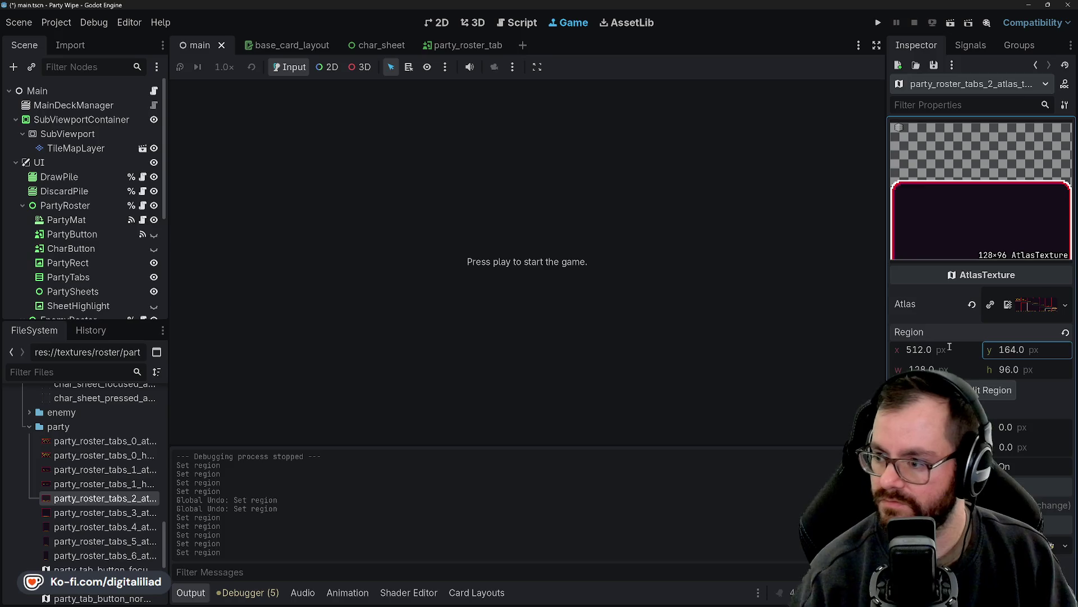
{"action": "key", "text": "Tab"}
{"action": "key", "text": "Tab"}
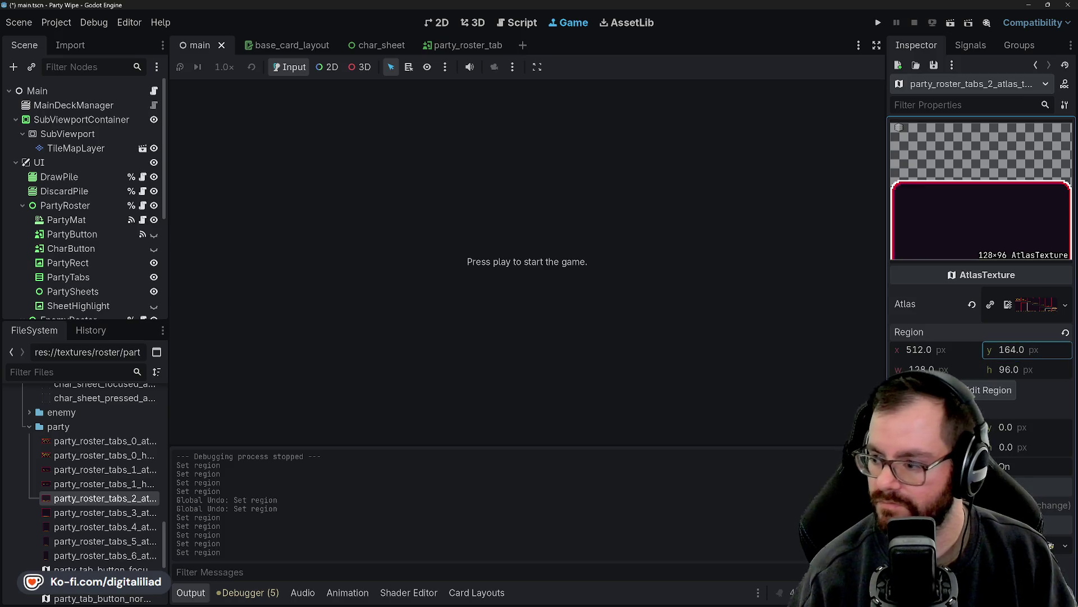
{"action": "key", "text": "Return"}
{"action": "key", "text": "Up"}
{"action": "key", "text": "Up"}
{"action": "key", "text": "Up"}
{"action": "key", "text": "Up"}
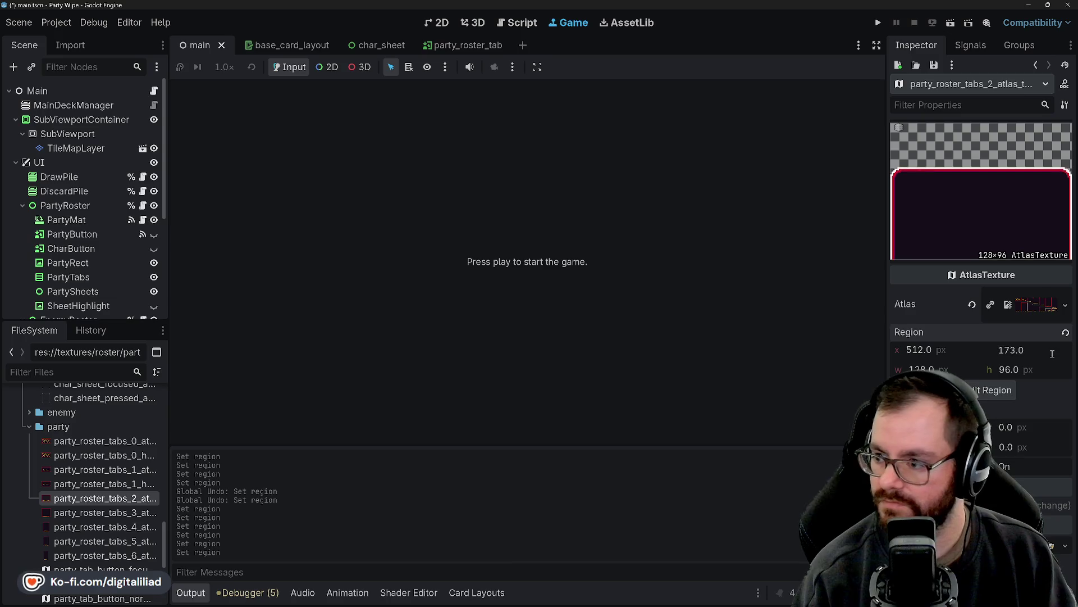
{"action": "key", "text": "Up"}
{"action": "key", "text": "Up"}
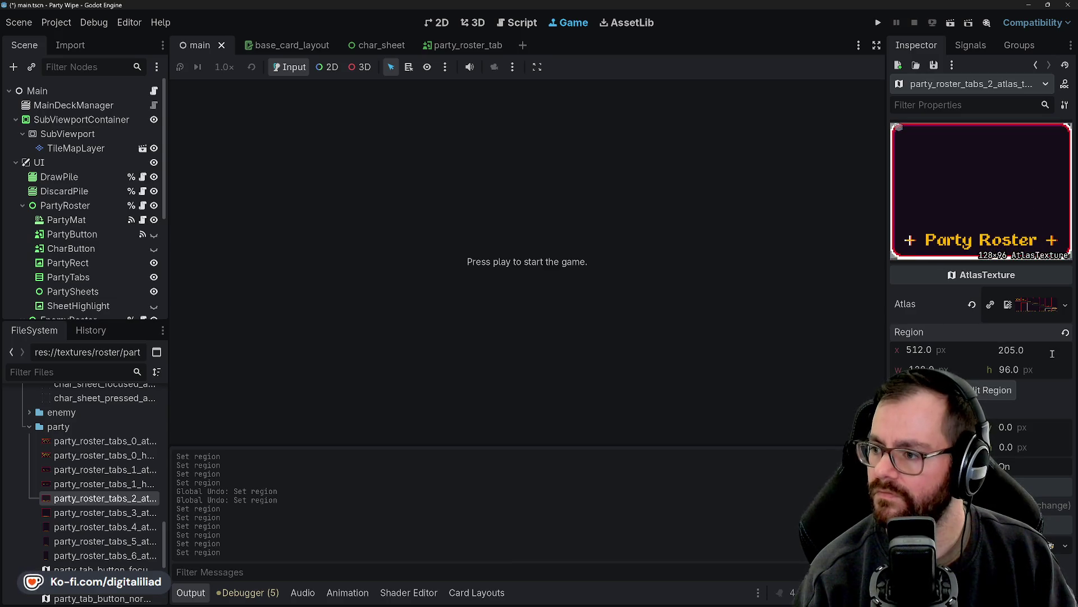
{"action": "key", "text": "Up"}
{"action": "key", "text": "Up"}
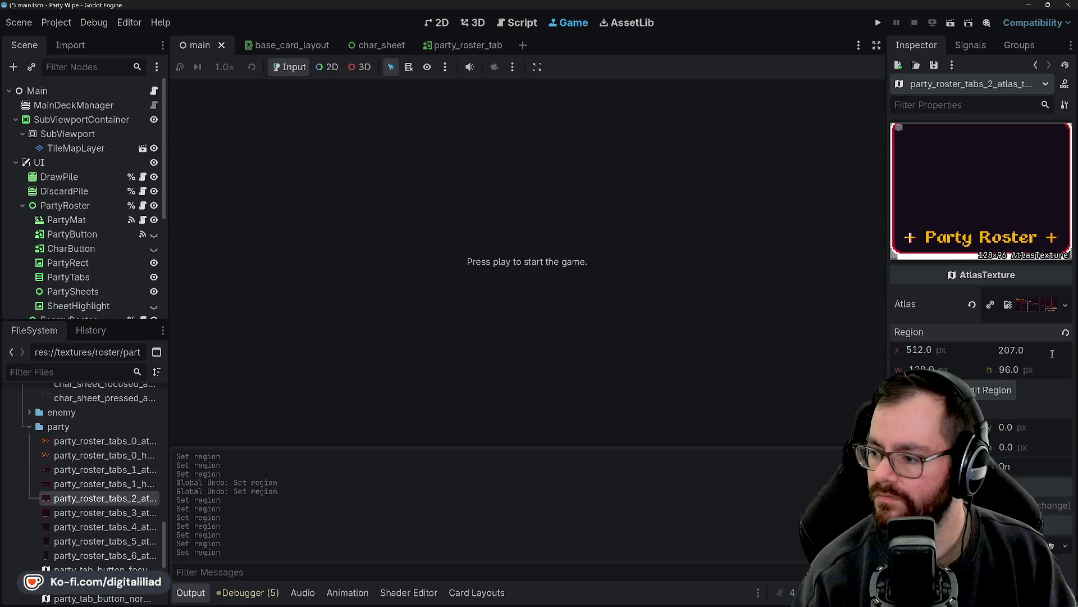
{"action": "key", "text": "Down"}
{"action": "key", "text": "Down"}
{"action": "key", "text": "Down"}
{"action": "key", "text": "Up"}
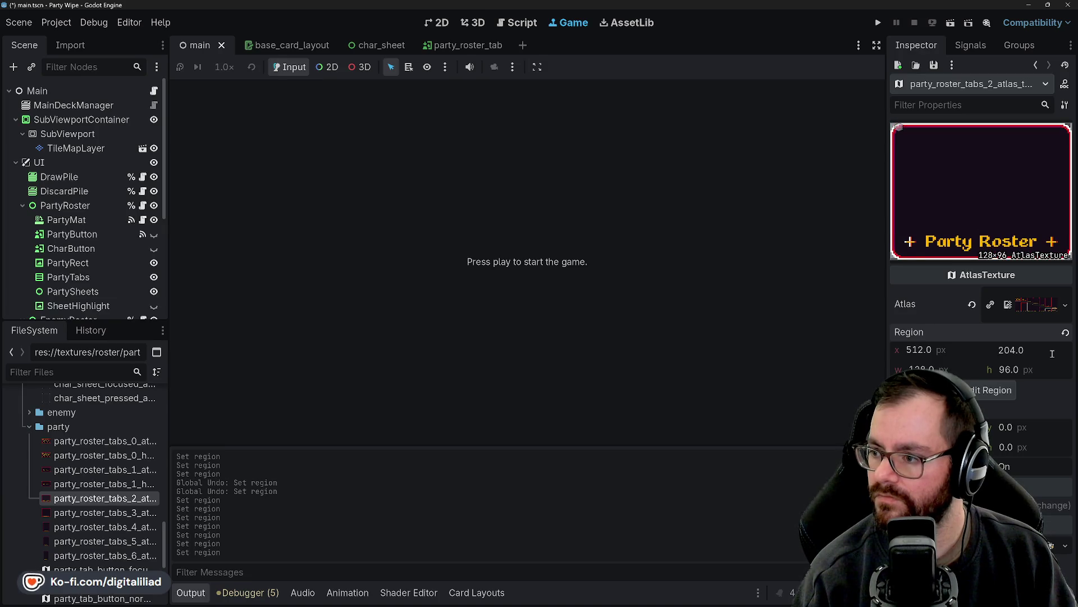
{"action": "key", "text": "Up"}
{"action": "key", "text": "Down"}
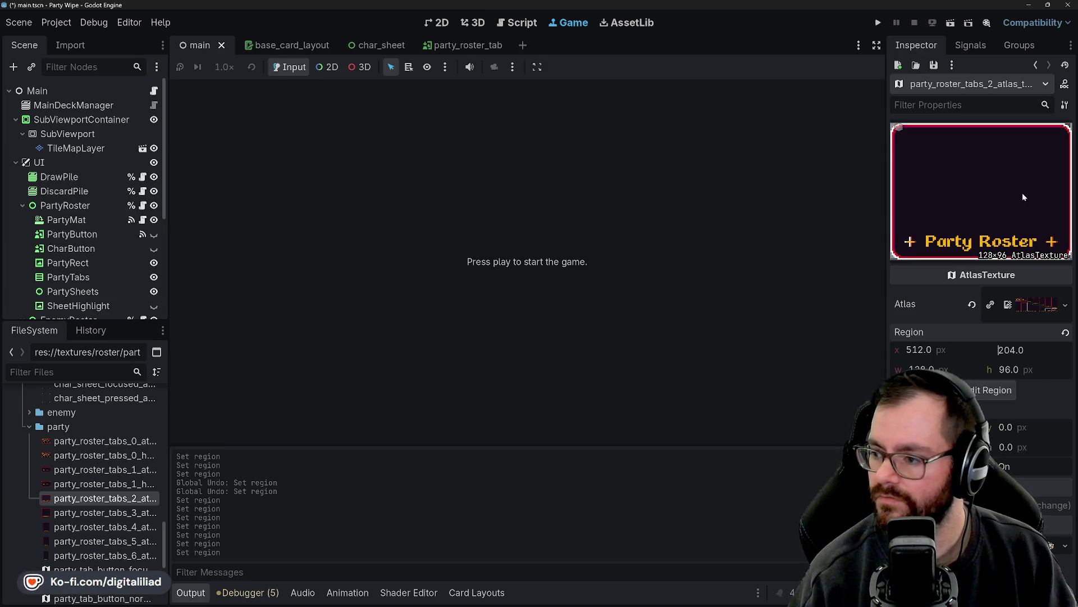
- Save it as party_roster_tabs_2_hover_atlas_texture.tres
{"action": "left_click", "coordinate": [955, 97]}
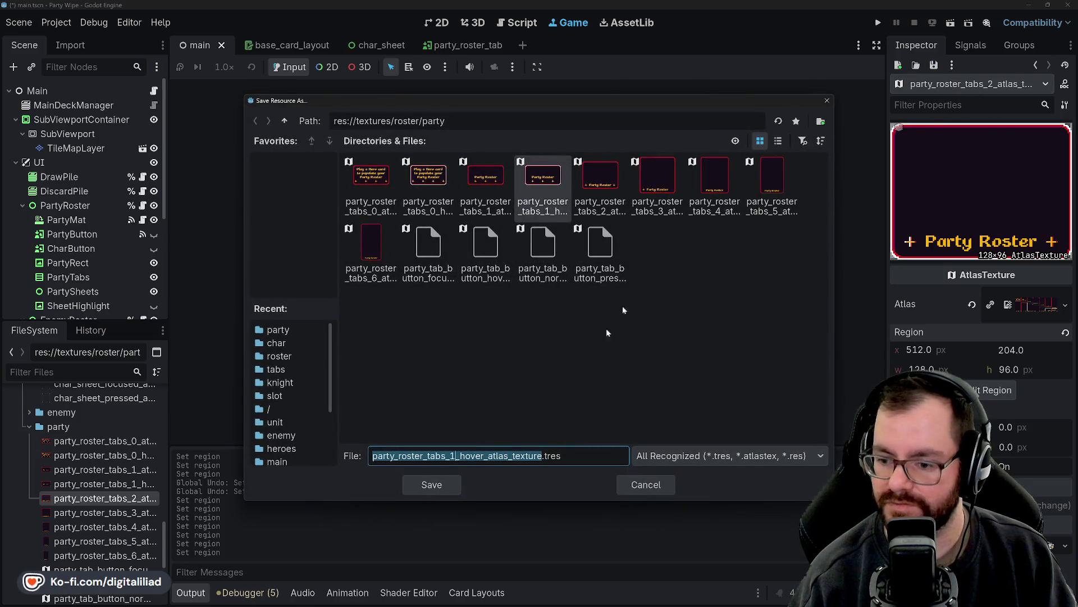
{"action": "left_click", "coordinate": [592, 187]}
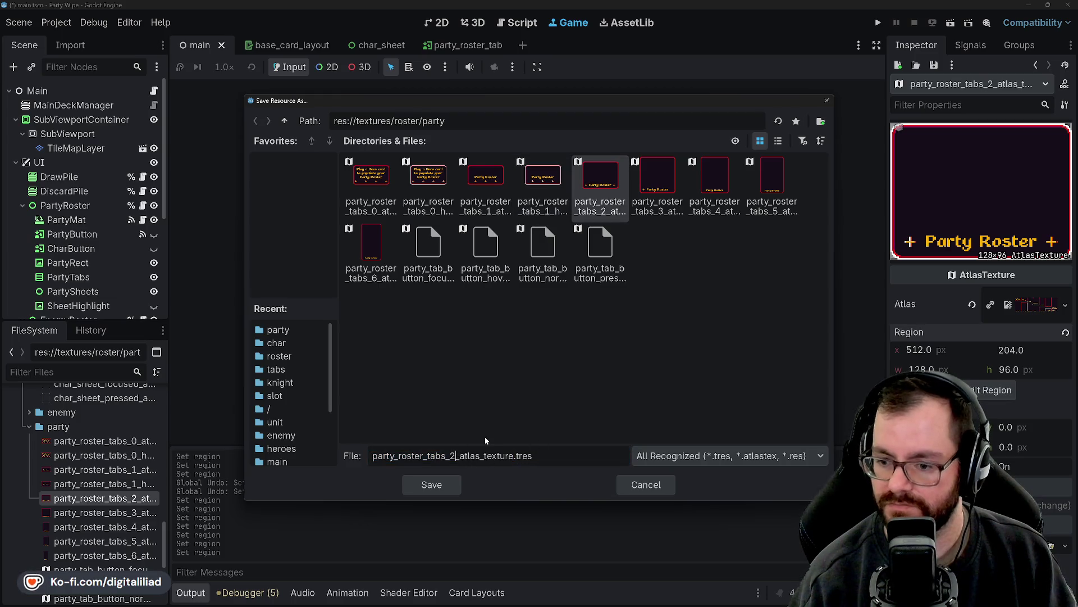
{"action": "type", "text": "_hover"}
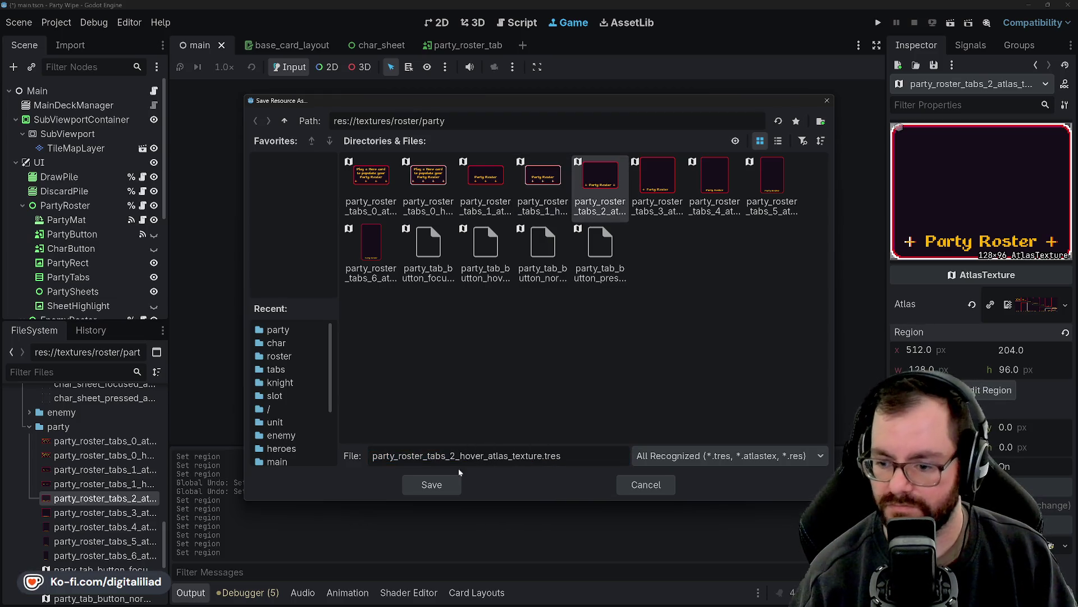
{"action": "left_click", "coordinate": [432, 488]}
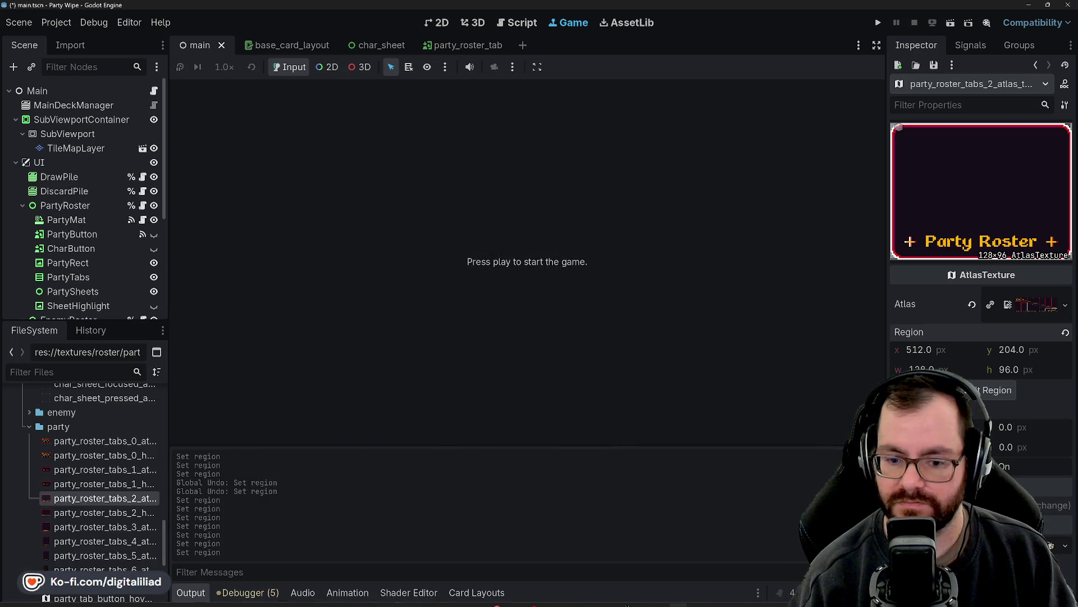
- In Aseprite, pencil two white highlight pixels onto the plus sign on the Text layer
{"action": "left_click", "coordinate": [567, 597]}
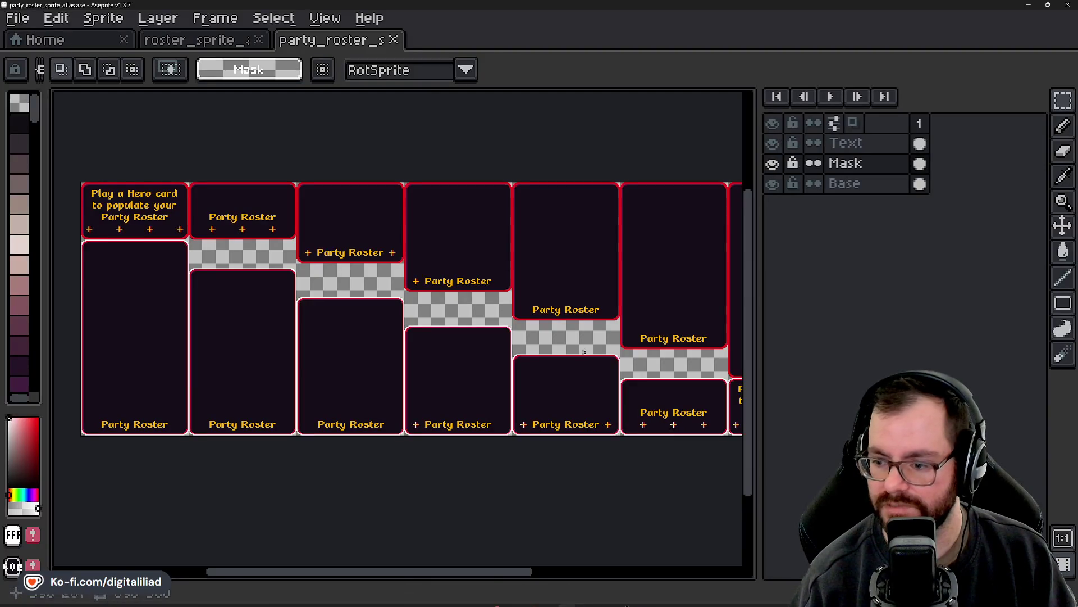
{"action": "key", "text": "ctrl+z"}
{"action": "scroll", "coordinate": [429, 457], "scroll_direction": "up", "scroll_amount": 8}
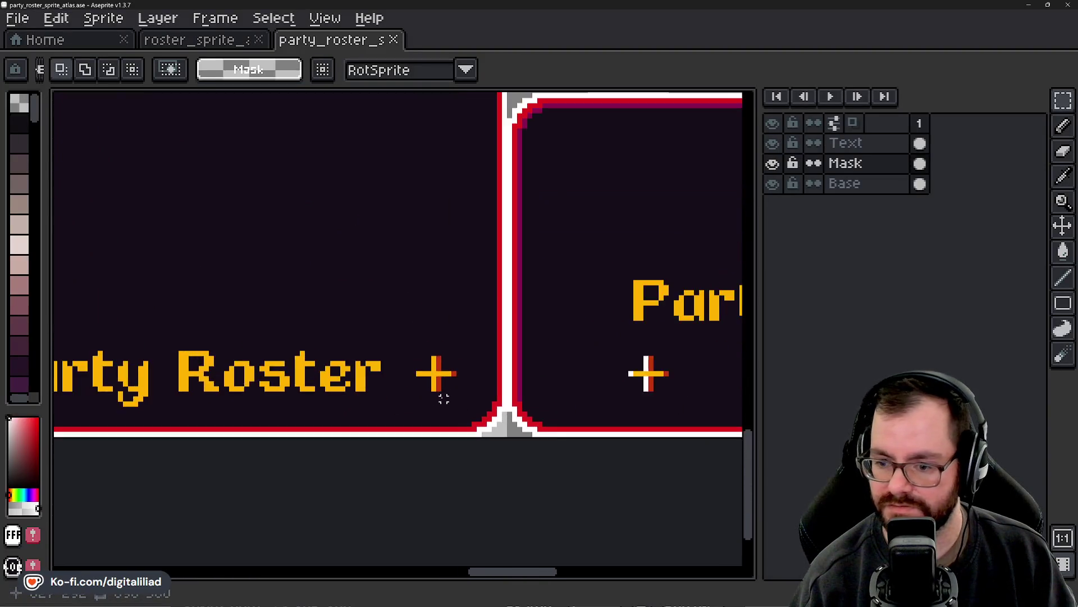
{"action": "left_click", "coordinate": [852, 147]}
{"action": "scroll", "coordinate": [406, 362], "scroll_direction": "up", "scroll_amount": 1}
{"action": "key", "text": "b"}
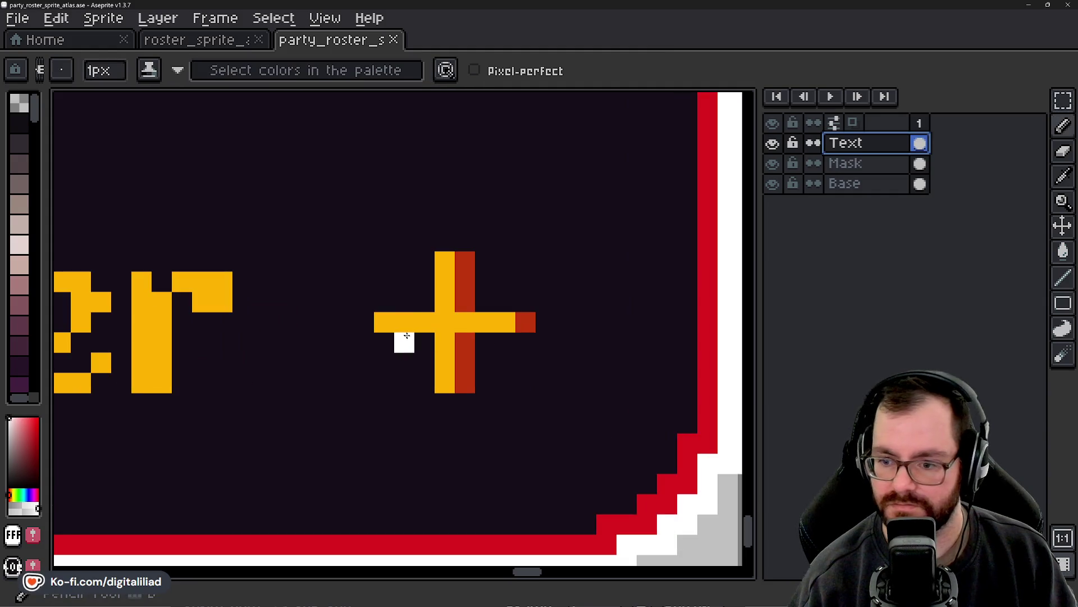
{"action": "left_click", "coordinate": [384, 322]}
{"action": "left_click", "coordinate": [458, 258]}
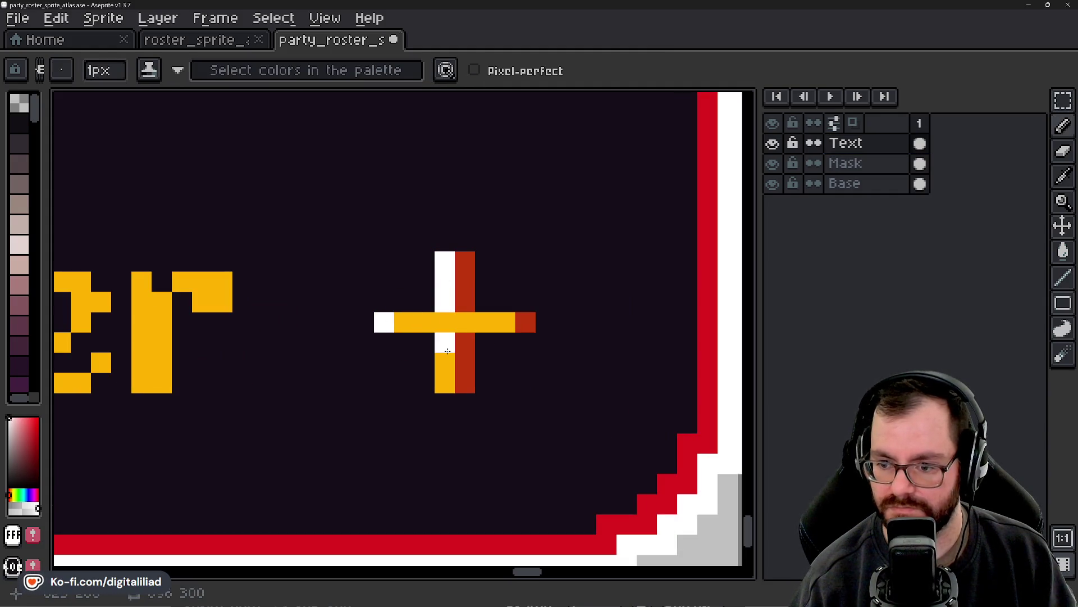
{"action": "scroll", "coordinate": [447, 379], "scroll_direction": "down", "scroll_amount": 3}
- Save party_roster_sprite_atlas.ase and export party_roster_sprite_atlas.png
{"action": "key", "text": "ctrl+s"}
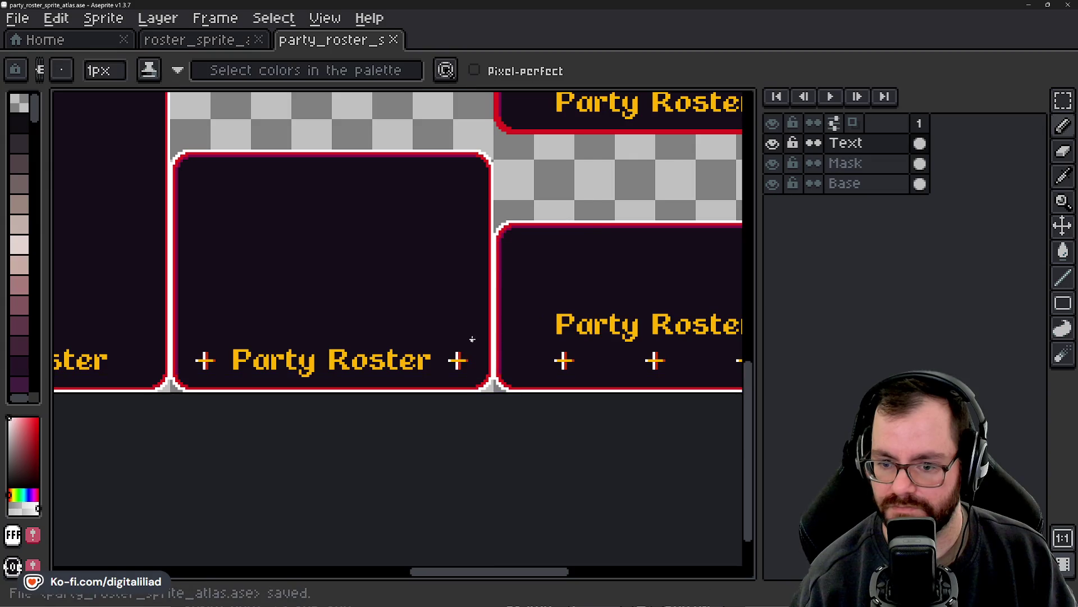
{"action": "key", "text": "ctrl+alt+shift+s"}
{"action": "left_click", "coordinate": [357, 340]}
{"action": "scroll", "coordinate": [356, 354], "scroll_direction": "down", "scroll_amount": 3}
{"action": "scroll", "coordinate": [416, 356], "scroll_direction": "up", "scroll_amount": 2}
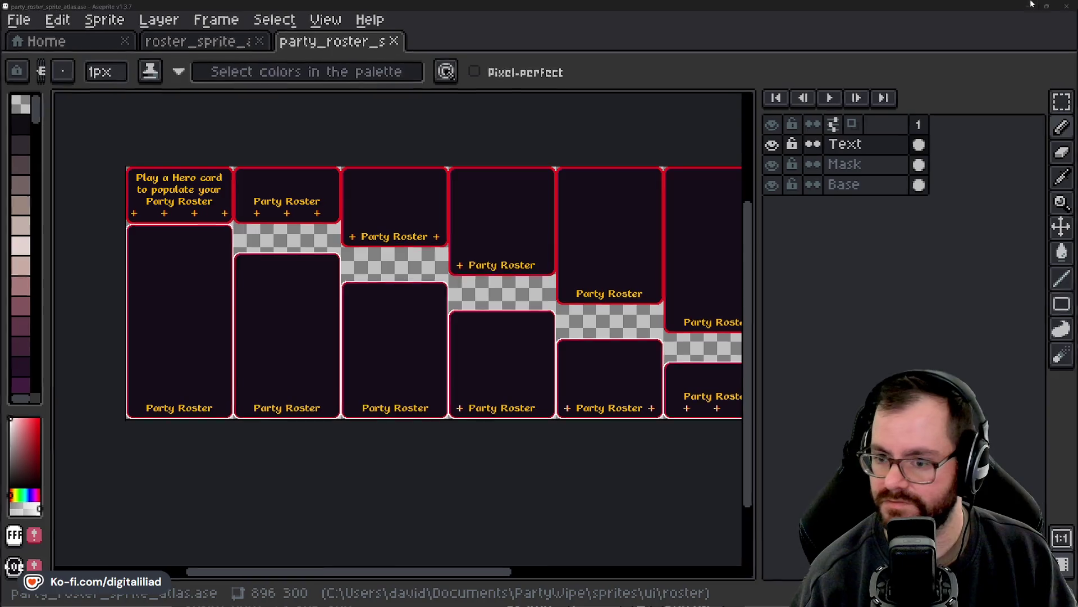
{"action": "key", "text": "alt+Tab"}
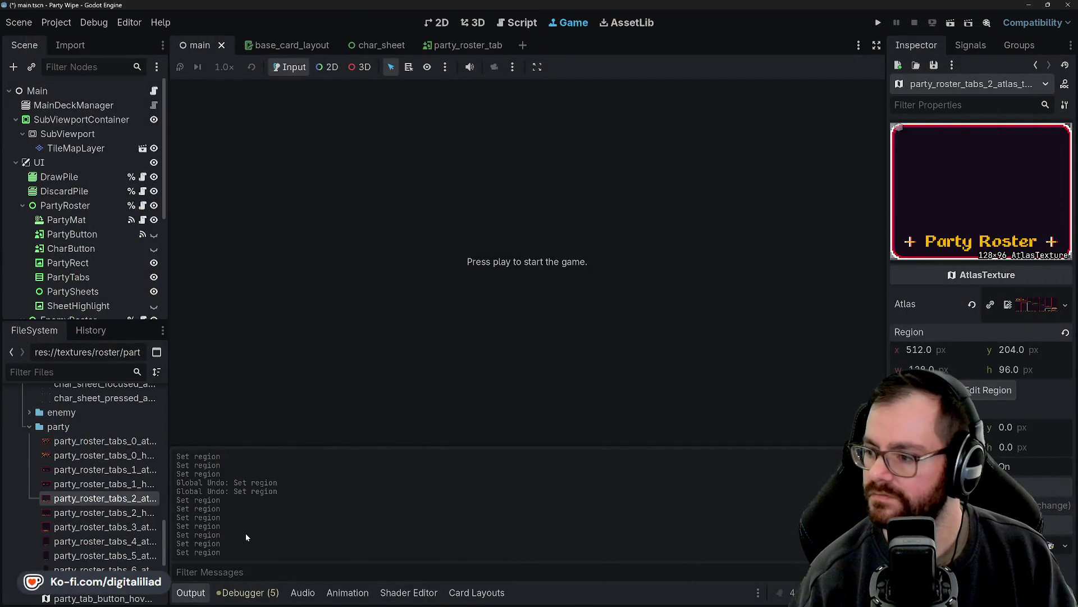
- Open party_roster_tabs_3 and set its region y offset to 170
{"action": "left_click", "coordinate": [112, 527]}
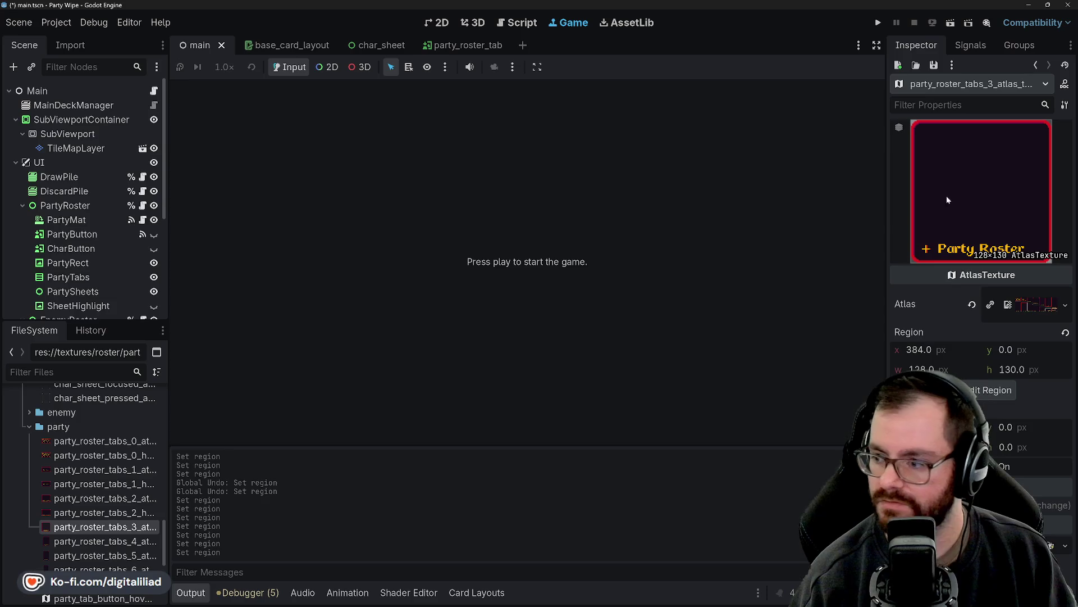
{"action": "left_click", "coordinate": [1022, 347]}
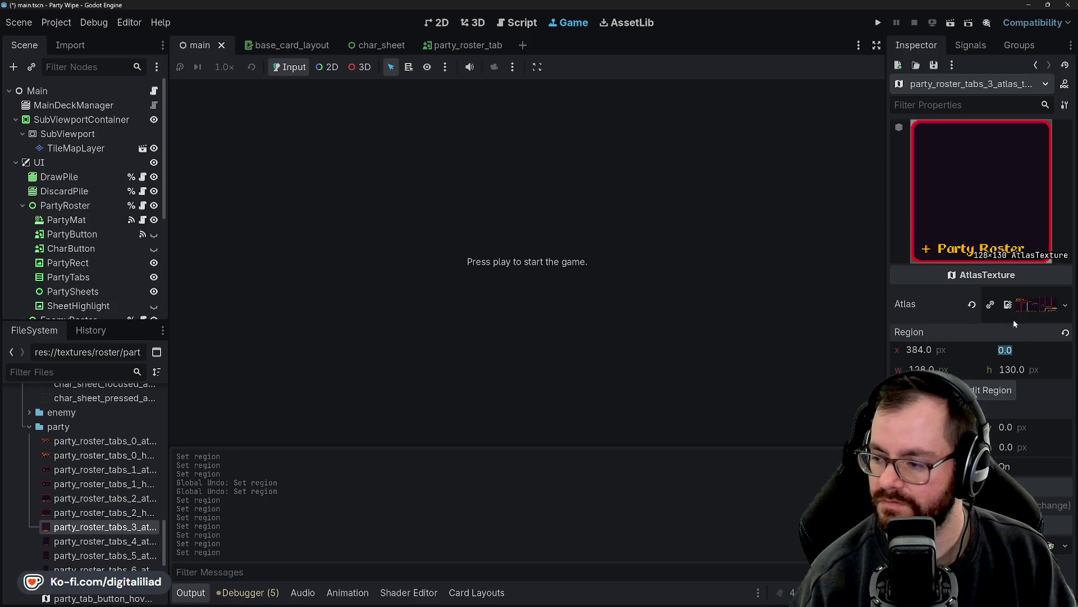
{"action": "type", "text": "130"}
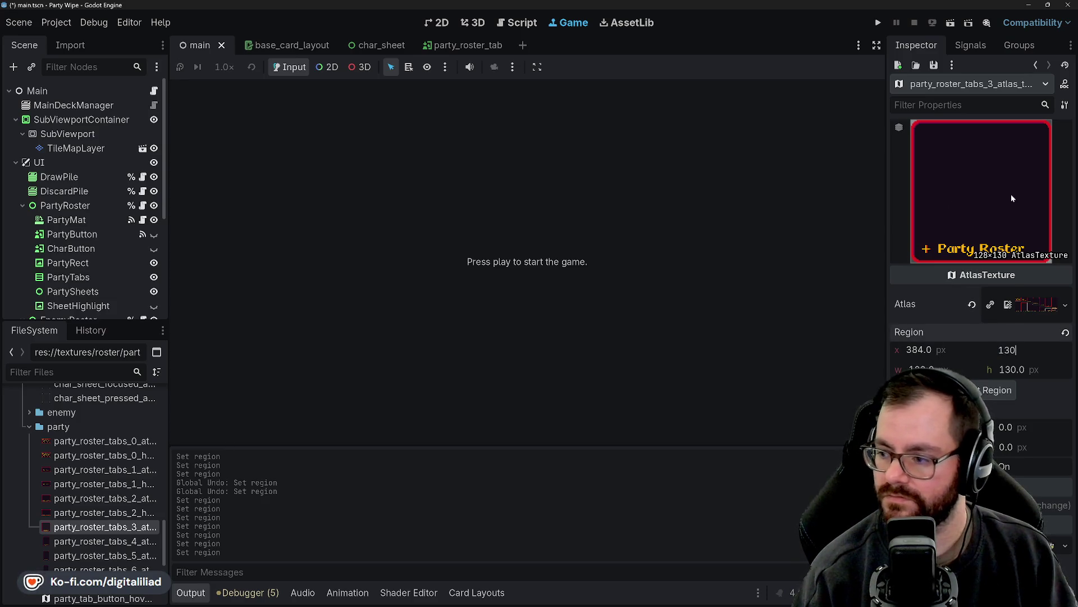
{"action": "key", "text": "Return"}
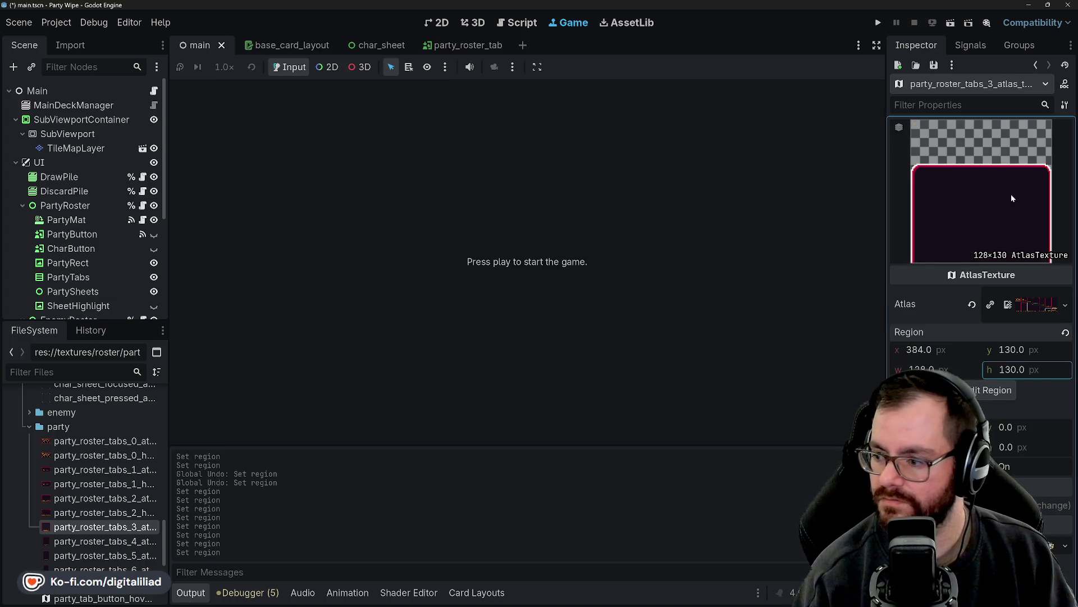
{"action": "left_click", "coordinate": [1016, 349]}
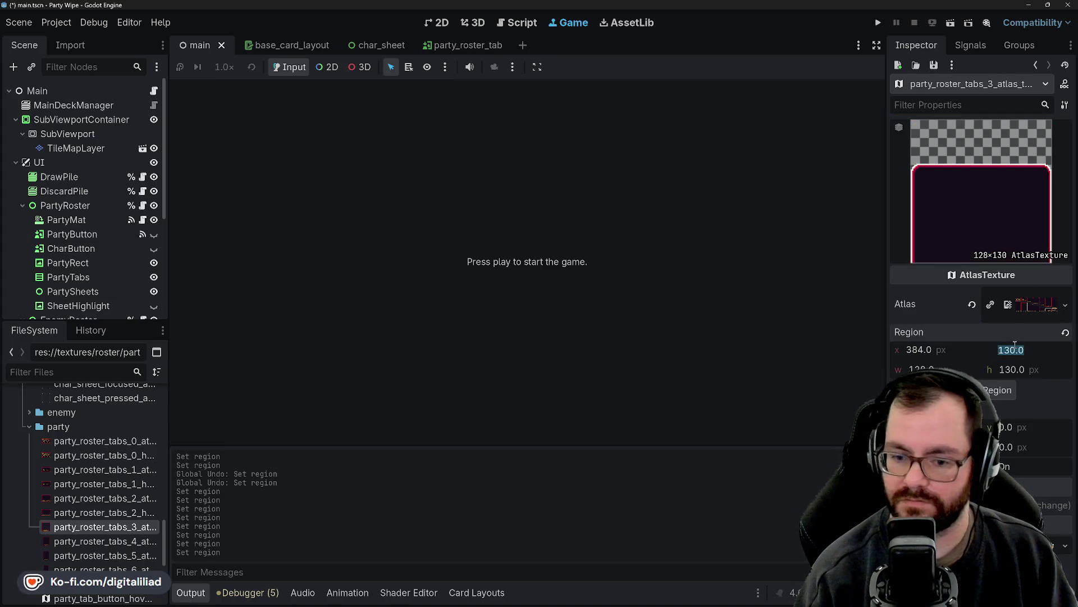
{"action": "key", "text": "BackSpace"}
{"action": "type", "text": "2"}
{"action": "key", "text": "Up"}
{"action": "key", "text": "Up"}
{"action": "key", "text": "Up"}
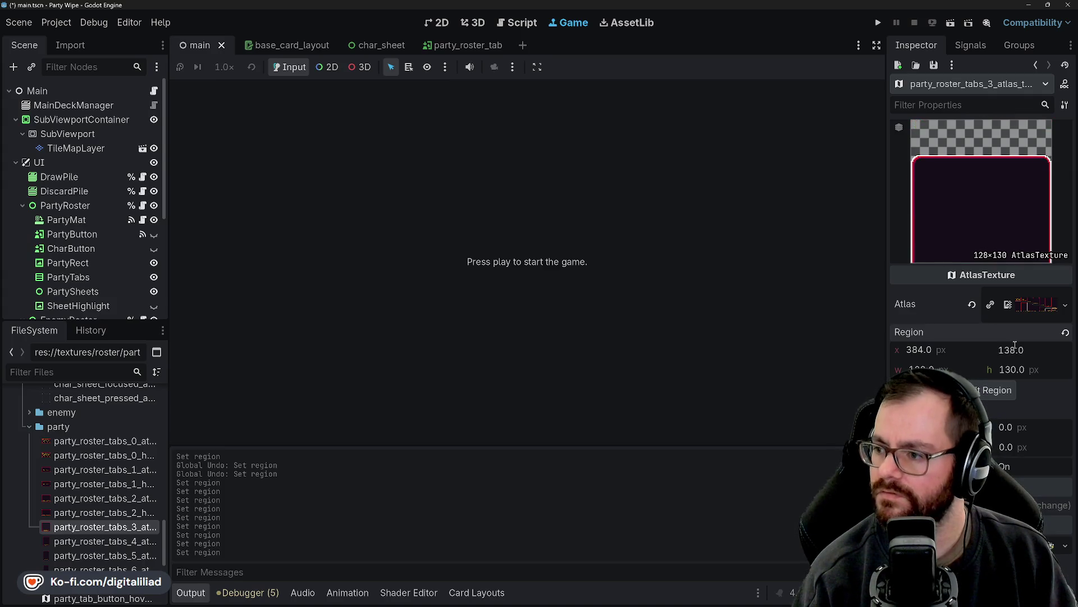
{"action": "key", "text": "Up"}
{"action": "key", "text": "Up"}
{"action": "key", "text": "Up"}
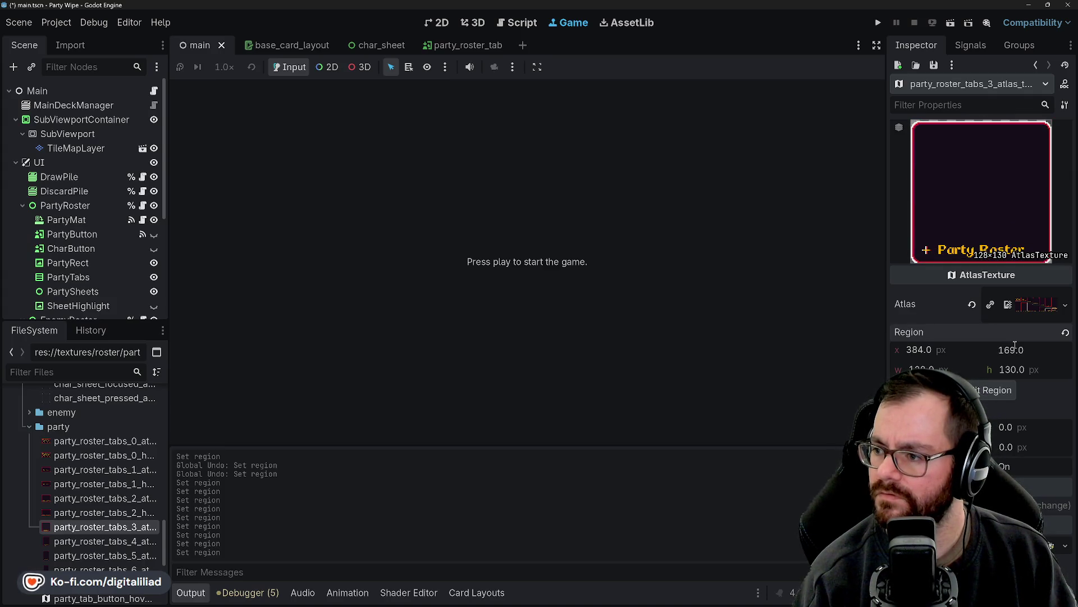
- Save it as party_roster_tabs_3_hover_atlas_texture.tres
{"action": "left_click", "coordinate": [936, 65]}
{"action": "left_click", "coordinate": [957, 96]}
{"action": "left_click", "coordinate": [459, 455]}
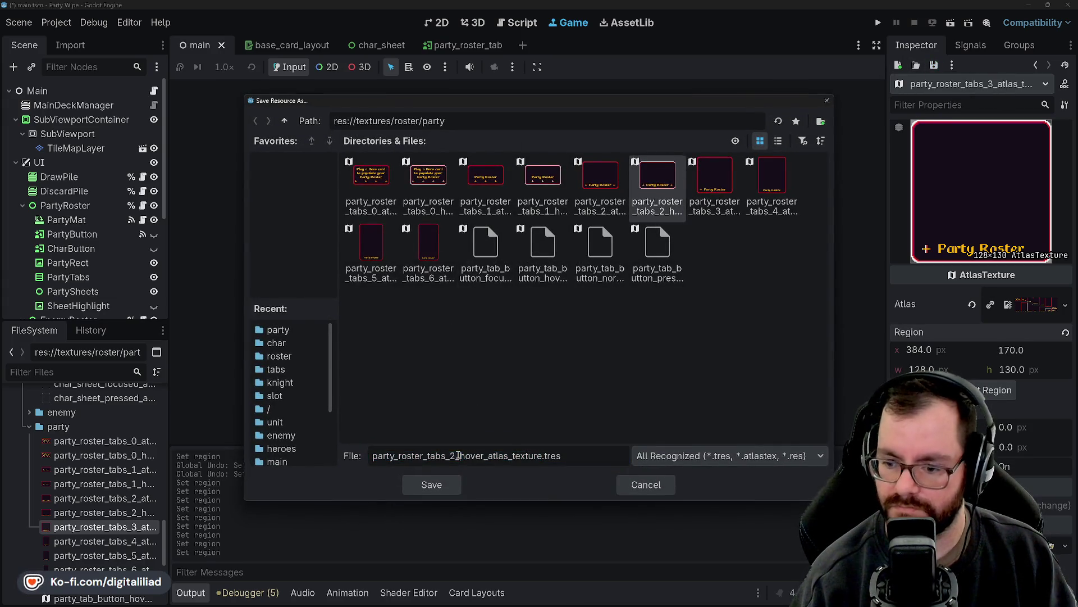
{"action": "left_click", "coordinate": [715, 179]}
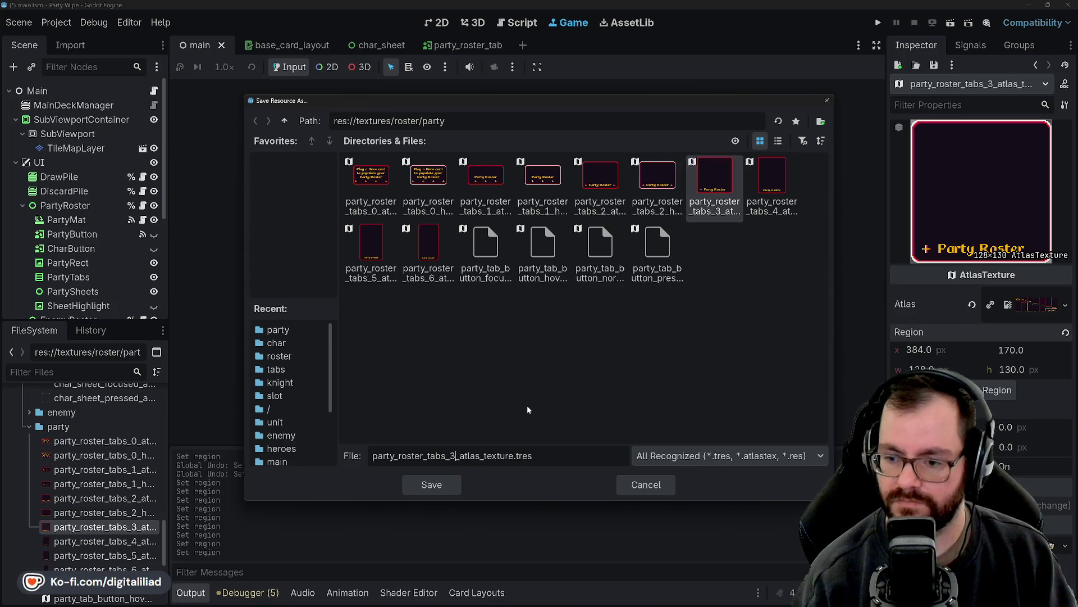
{"action": "type", "text": "hover_"}
{"action": "key", "text": "Return"}
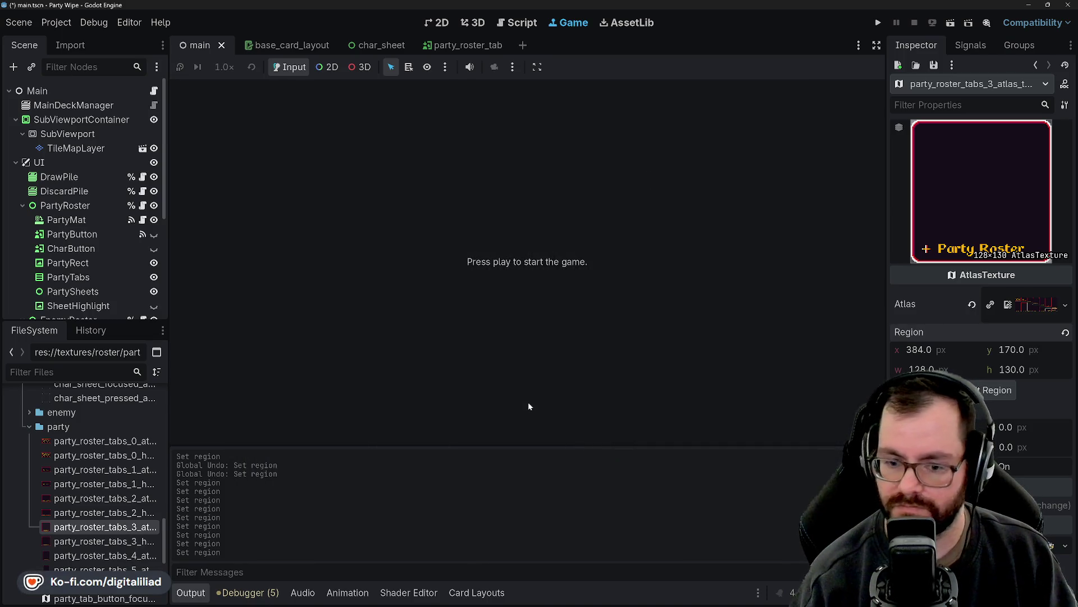
- Inspect the party_roster_tabs_4 and party_roster_tabs_2 textures
{"action": "scroll", "coordinate": [101, 506], "scroll_direction": "down", "scroll_amount": 2}
{"action": "left_click", "coordinate": [102, 504]}
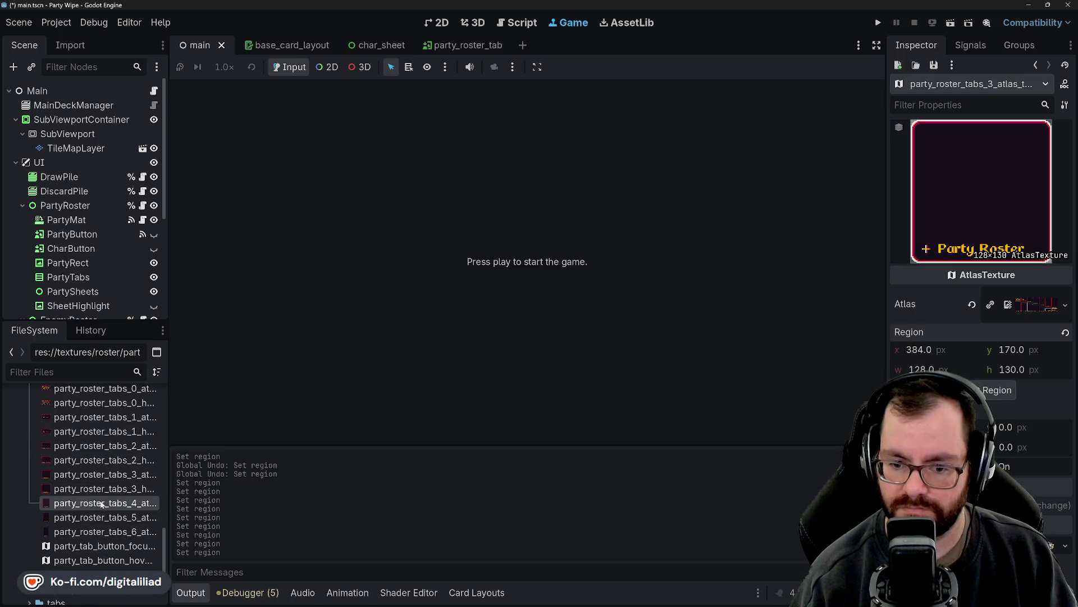
{"action": "double_click", "coordinate": [103, 504]}
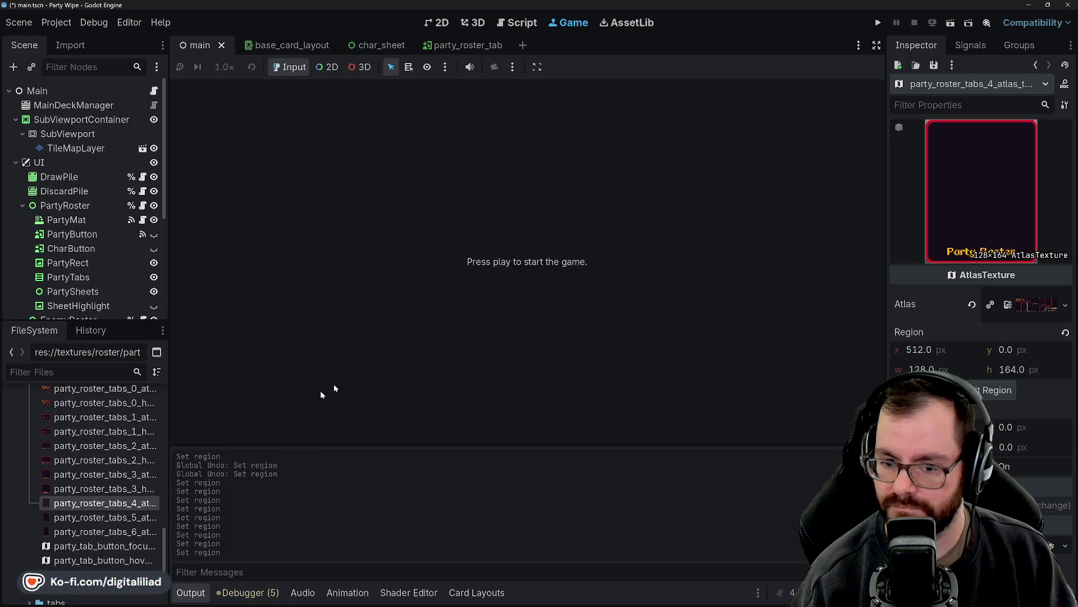
{"action": "left_click", "coordinate": [112, 447]}
{"action": "double_click", "coordinate": [112, 447]}
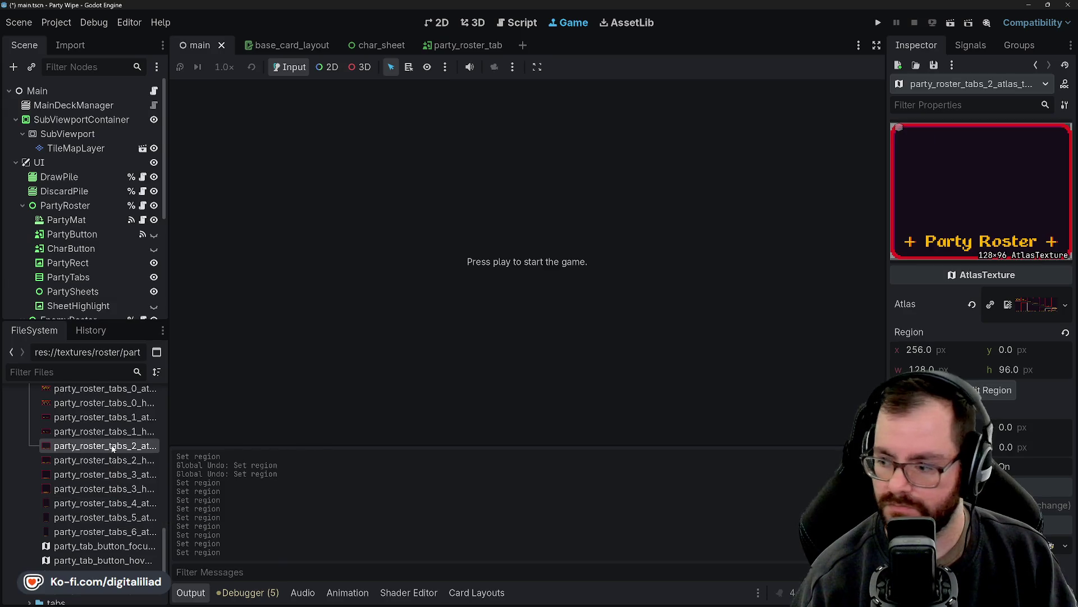
{"action": "left_click", "coordinate": [103, 504]}
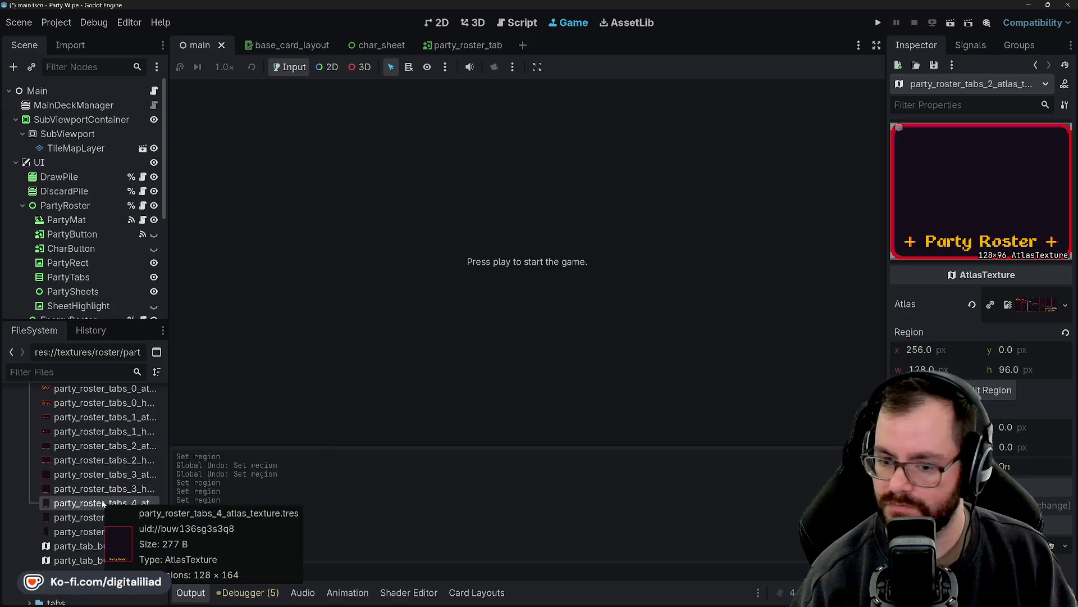
- Set the tabs_4 region to x 256 and raise y from 96 to 136
{"action": "left_click", "coordinate": [111, 446]}
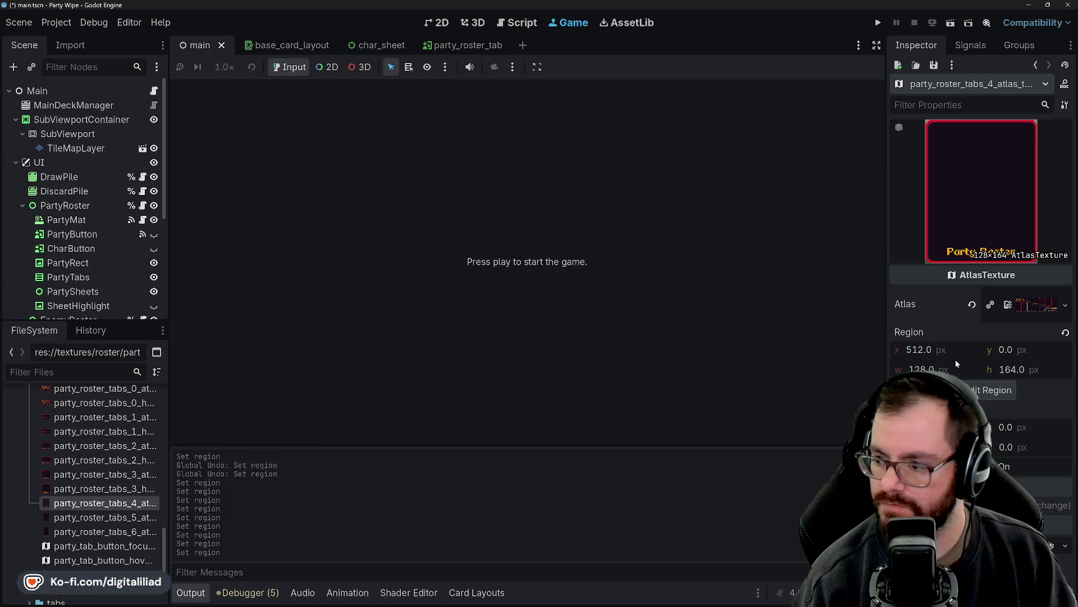
{"action": "left_click", "coordinate": [933, 349]}
{"action": "type", "text": "256"}
{"action": "key", "text": "Tab"}
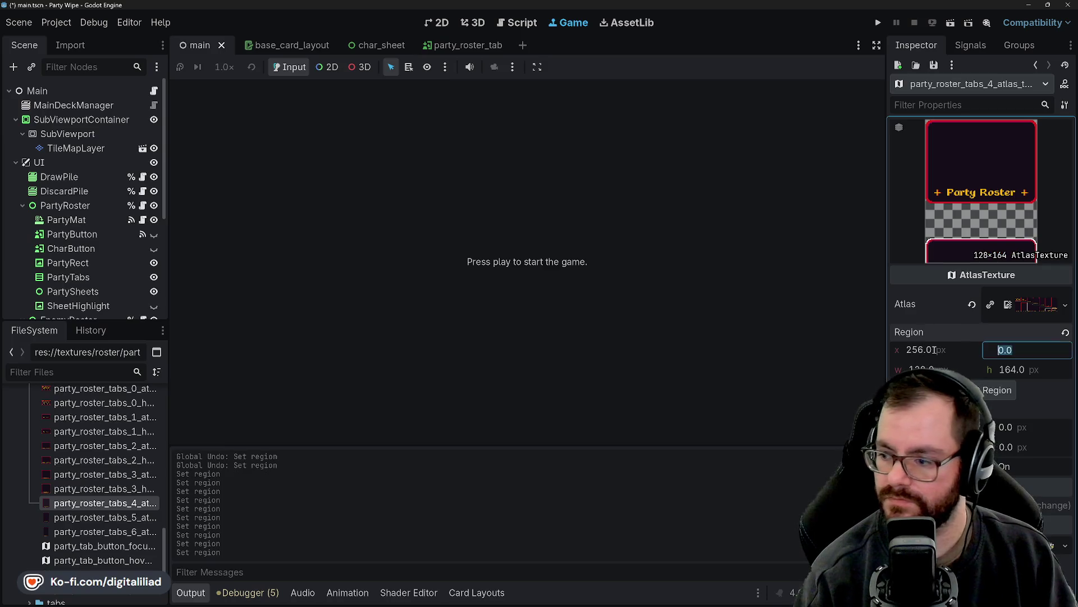
{"action": "type", "text": "96"}
{"action": "key", "text": "Return"}
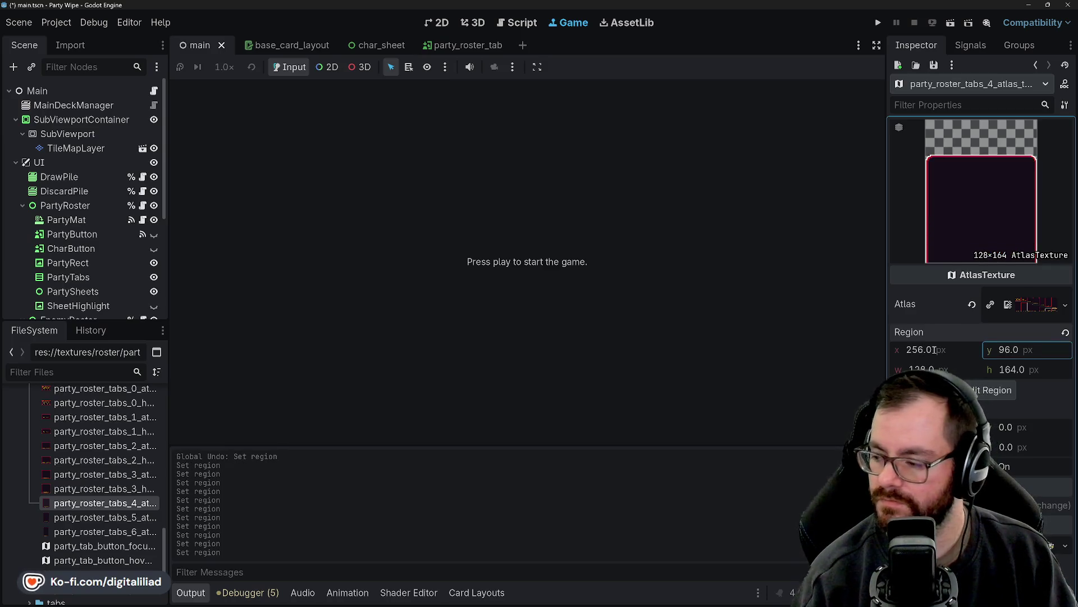
{"action": "left_click", "coordinate": [1006, 353]}
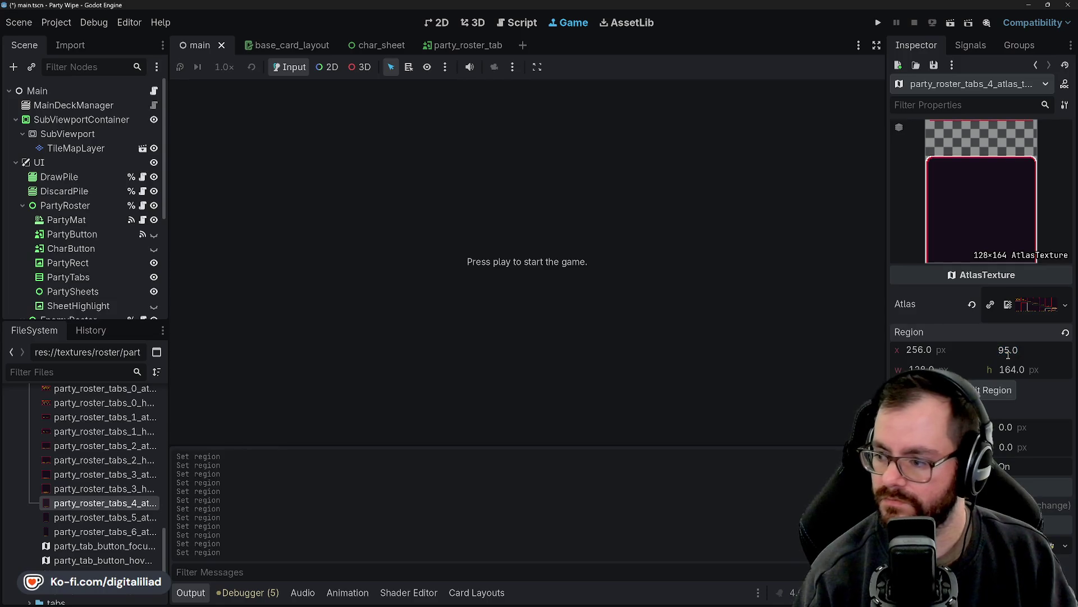
{"action": "key", "text": "Up"}
{"action": "key", "text": "Up"}
{"action": "key", "text": "Up"}
{"action": "key", "text": "Up"}
{"action": "key", "text": "Up"}
{"action": "key", "text": "Up"}
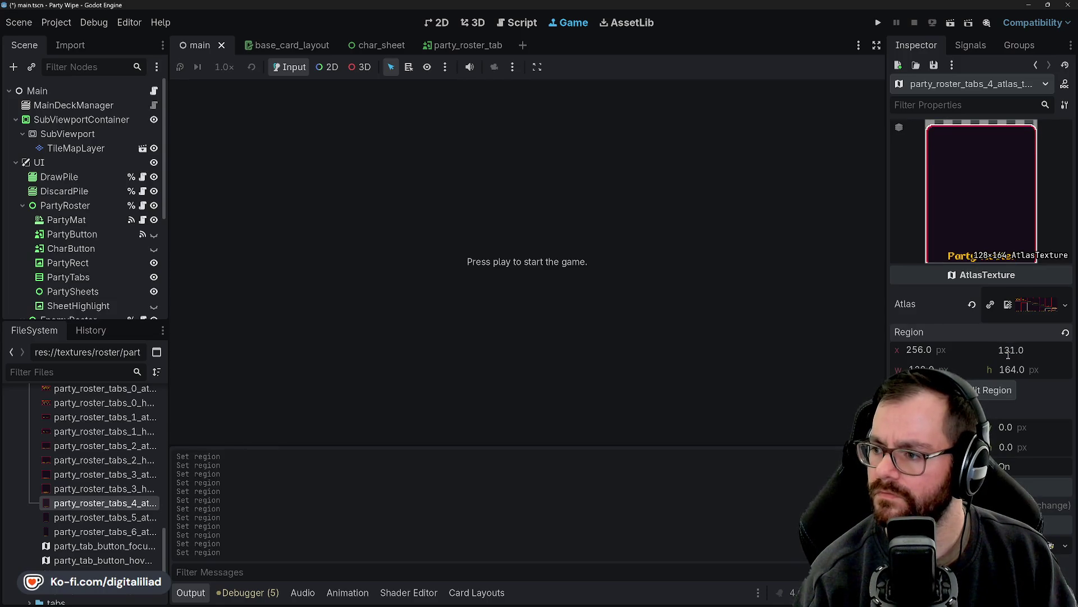
{"action": "key", "text": "Up"}
{"action": "key", "text": "Up"}
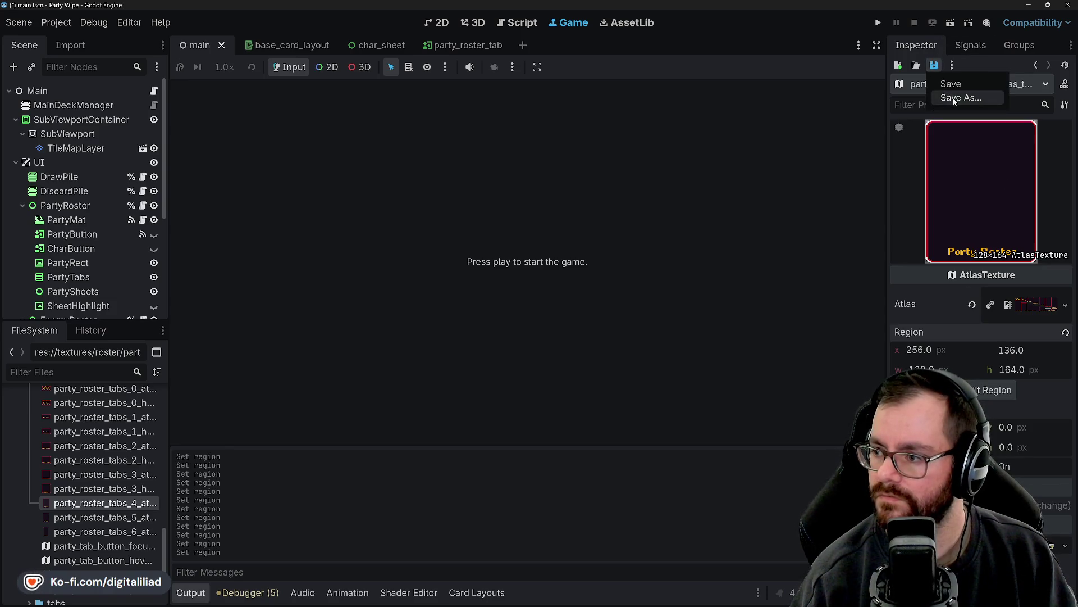
- Save it as party_roster_tabs_4_hover_atlas_texture.tres
{"action": "left_click", "coordinate": [954, 98]}
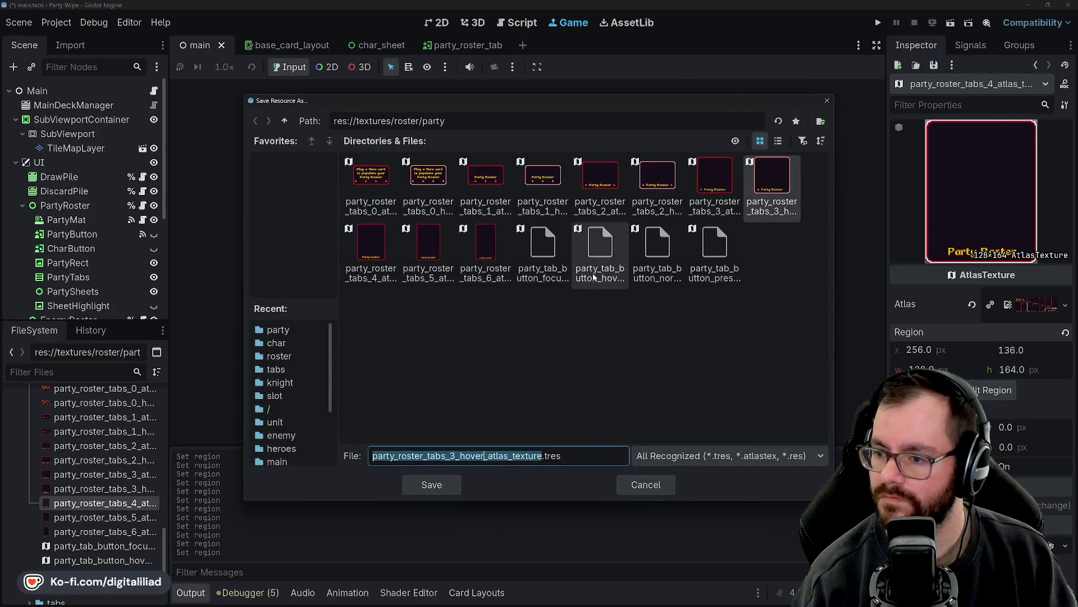
{"action": "left_click", "coordinate": [372, 247]}
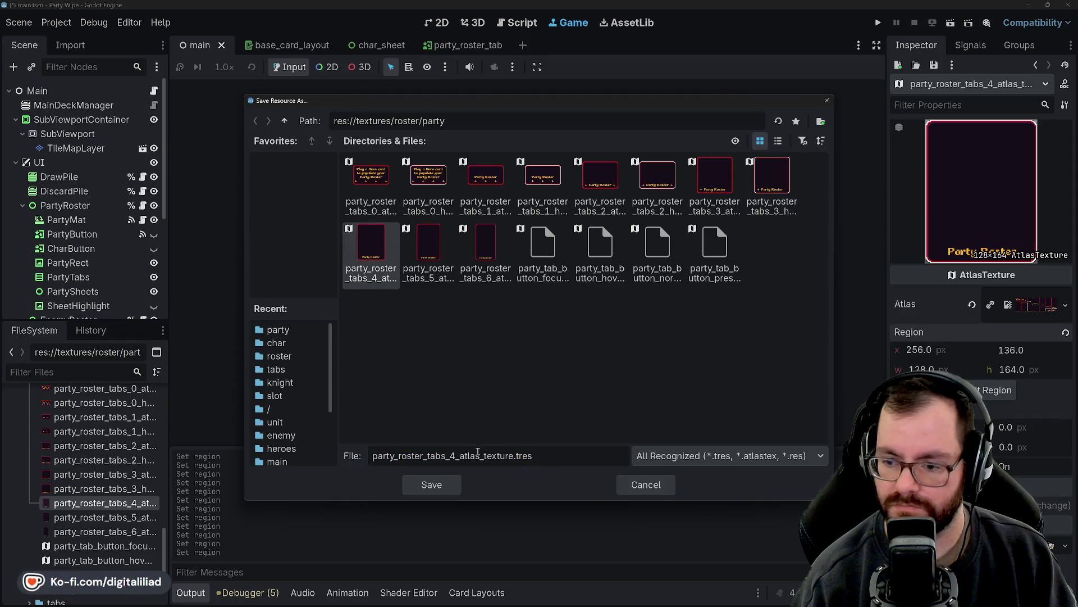
{"action": "type", "text": "_hover"}
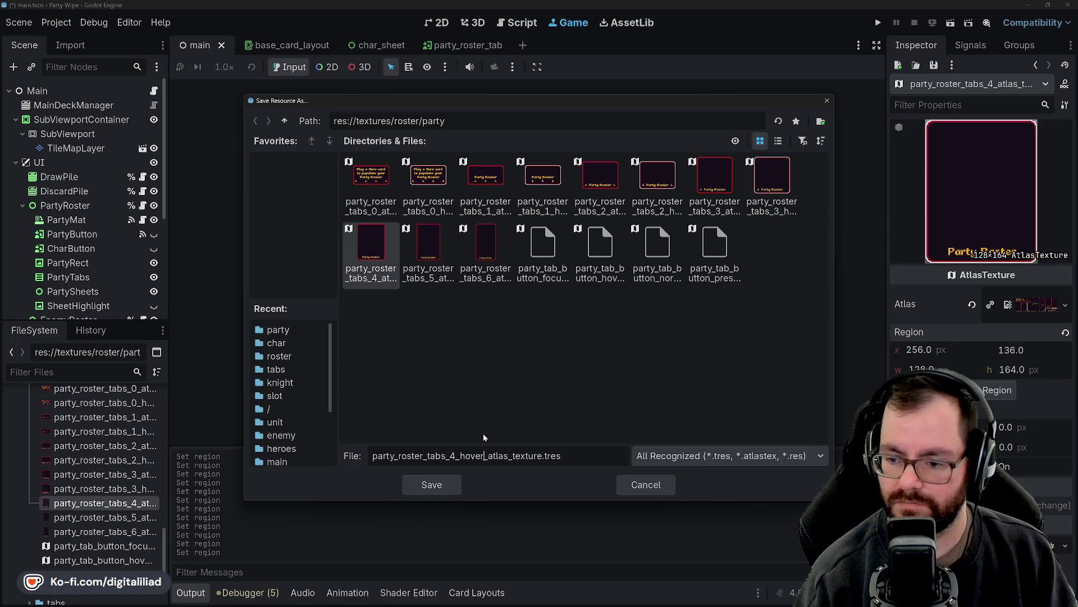
{"action": "left_click", "coordinate": [450, 485]}
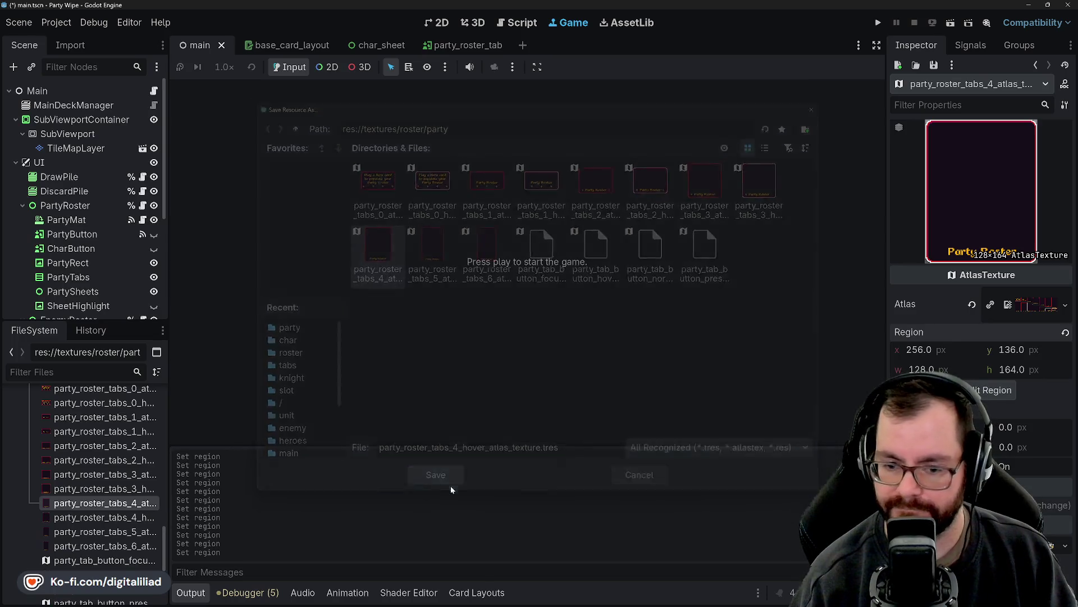
{"action": "left_click", "coordinate": [129, 531]}
- Set the tabs_5 region to x 128 and raise y to 102
{"action": "left_click", "coordinate": [939, 350]}
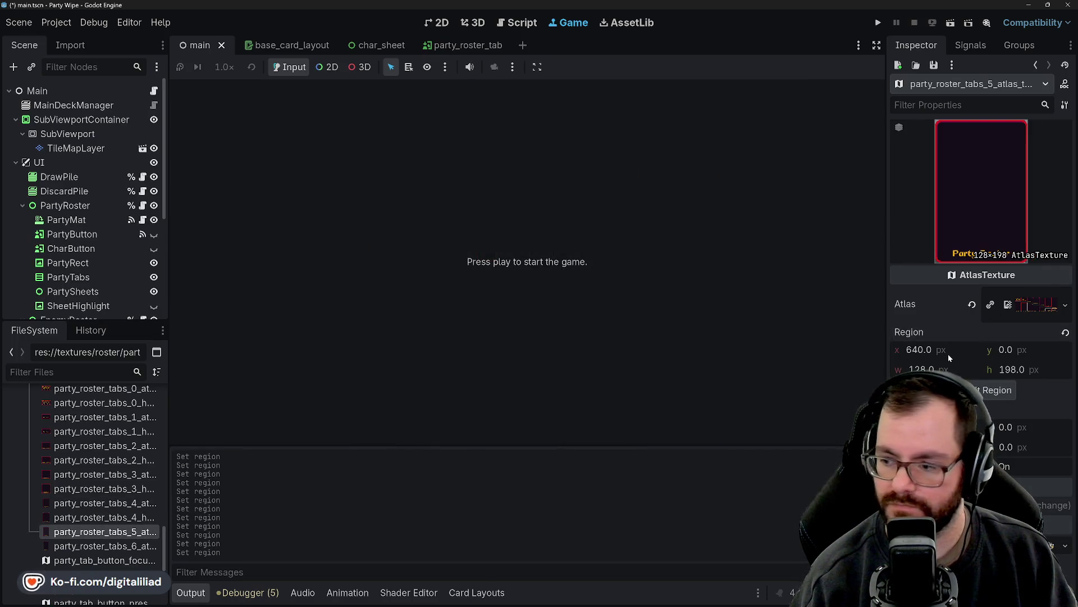
{"action": "type", "text": "128"}
{"action": "key", "text": "Return"}
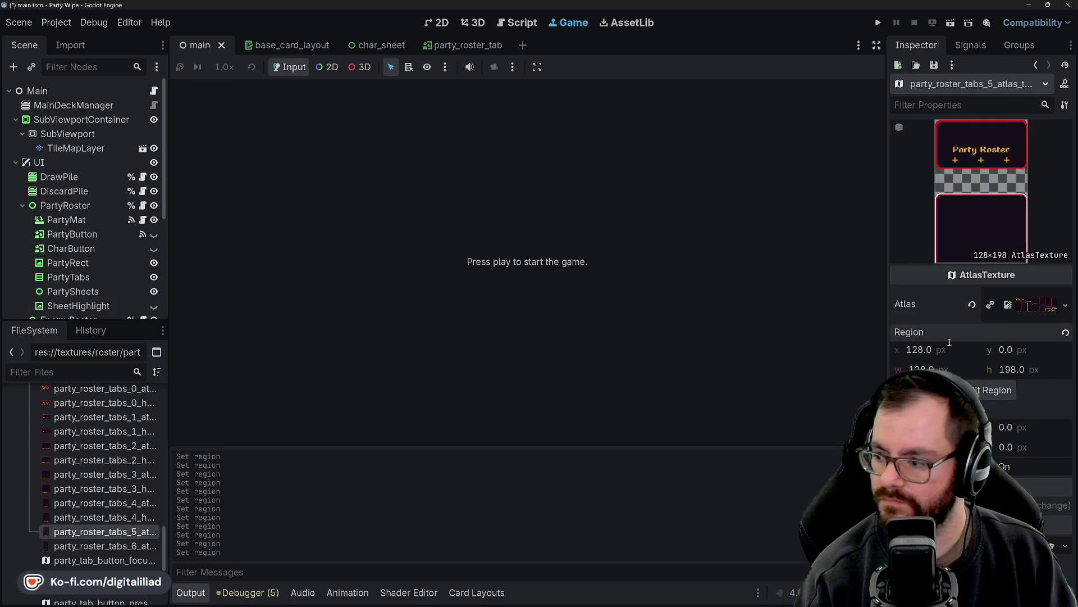
{"action": "left_click", "coordinate": [1014, 351]}
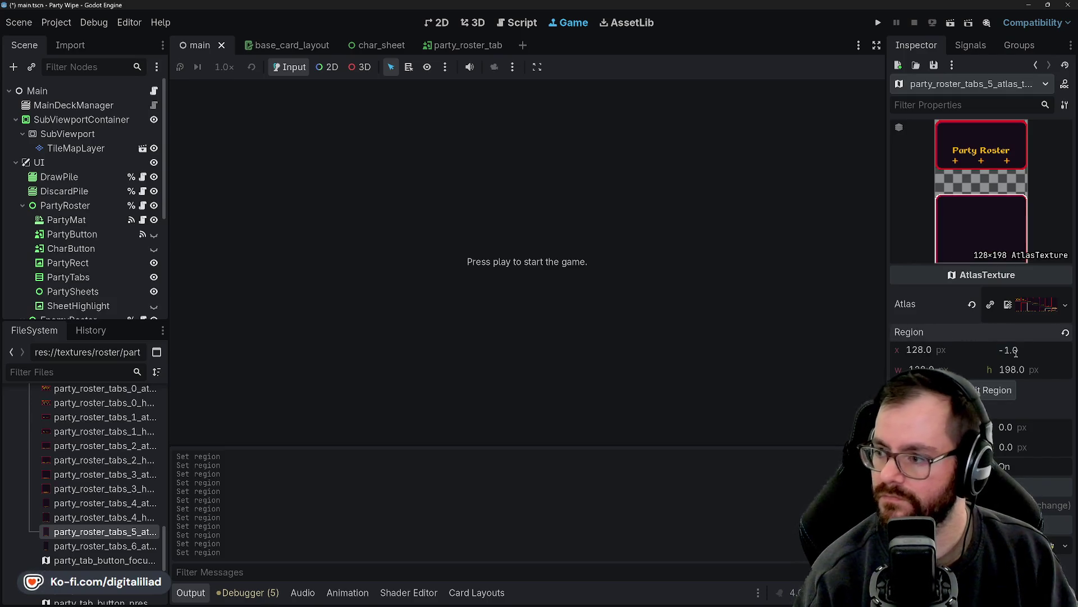
{"action": "key", "text": "Up"}
{"action": "key", "text": "Up"}
{"action": "key", "text": "Up"}
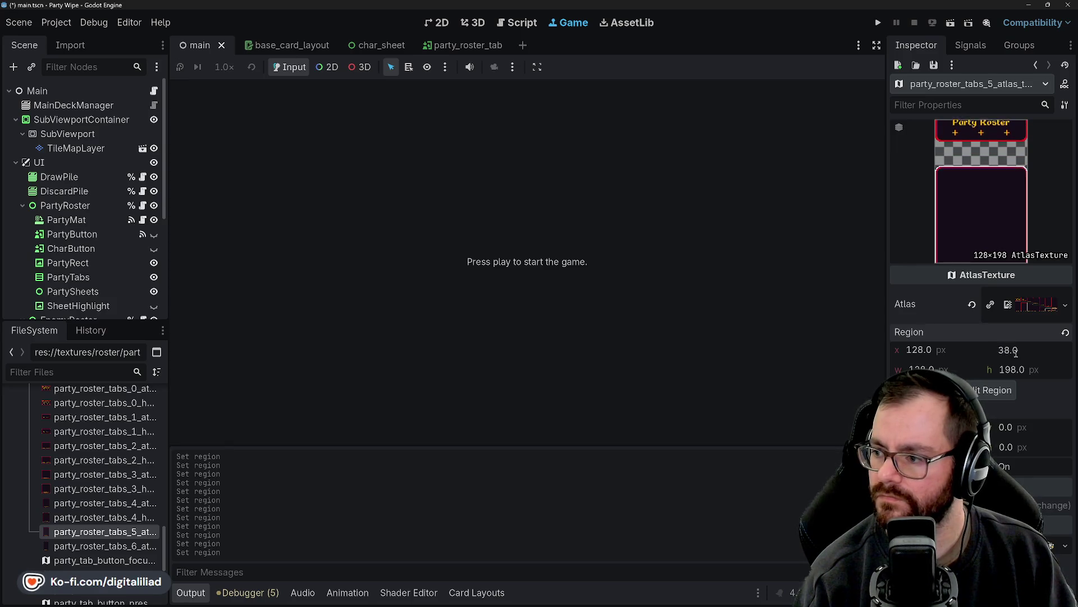
{"action": "key", "text": "Up"}
{"action": "key", "text": "Up"}
{"action": "key", "text": "Up"}
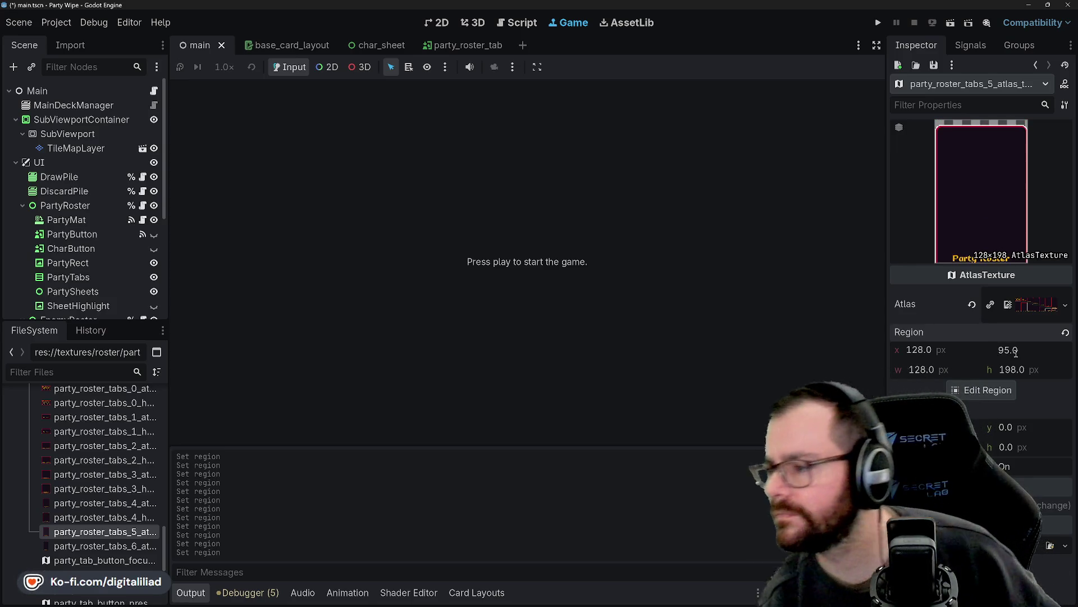
{"action": "key", "text": "Up"}
{"action": "key", "text": "Up"}
{"action": "key", "text": "Up"}
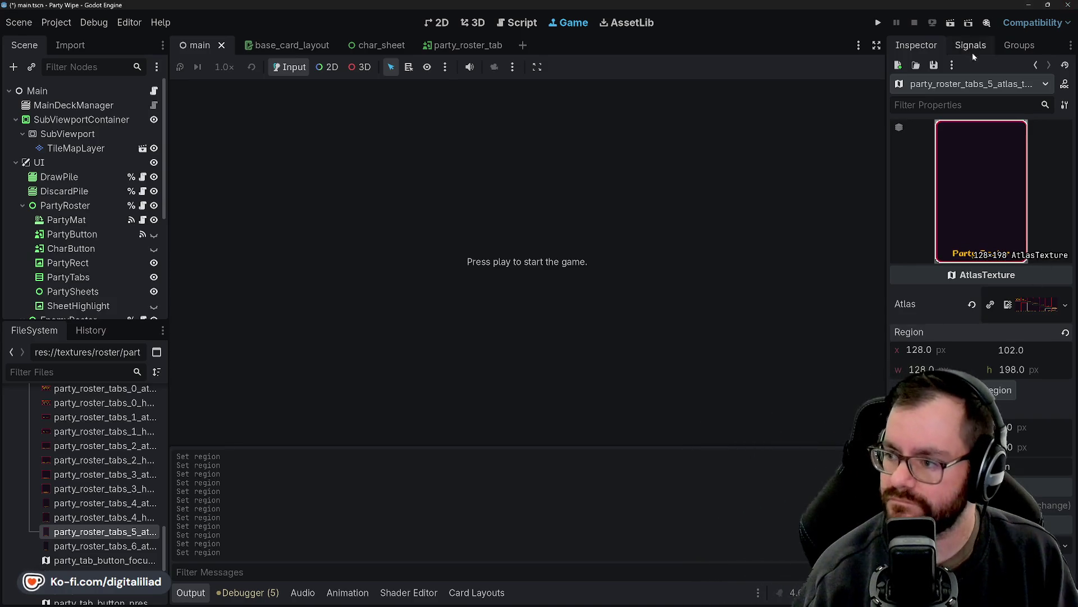
- Save it as party_roster_tabs_5_hover_atlas_texture.tres
{"action": "left_click", "coordinate": [935, 65]}
{"action": "left_click", "coordinate": [949, 101]}
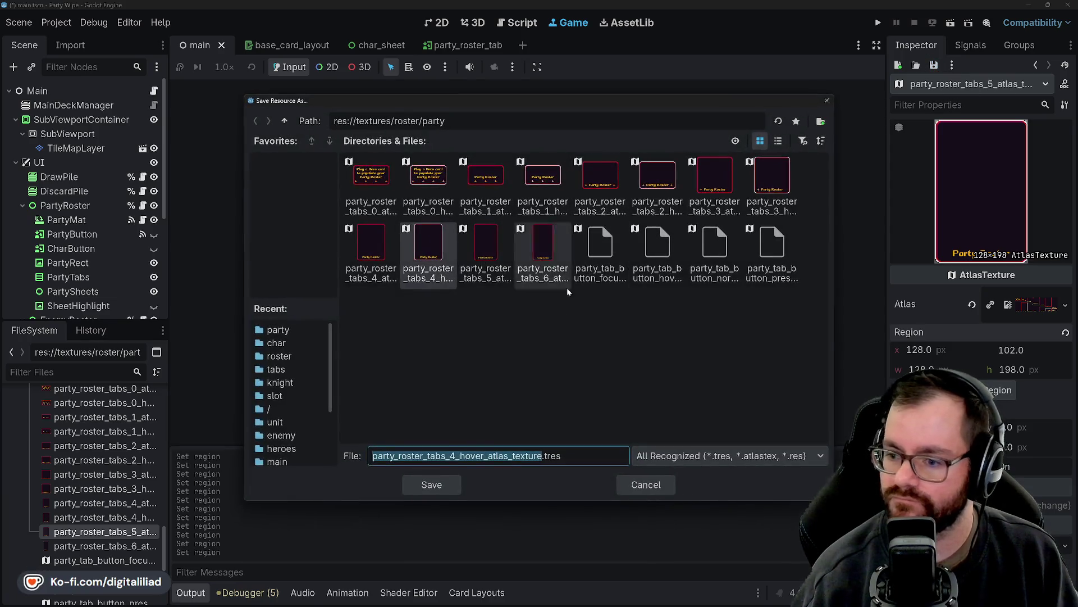
{"action": "left_click", "coordinate": [485, 250]}
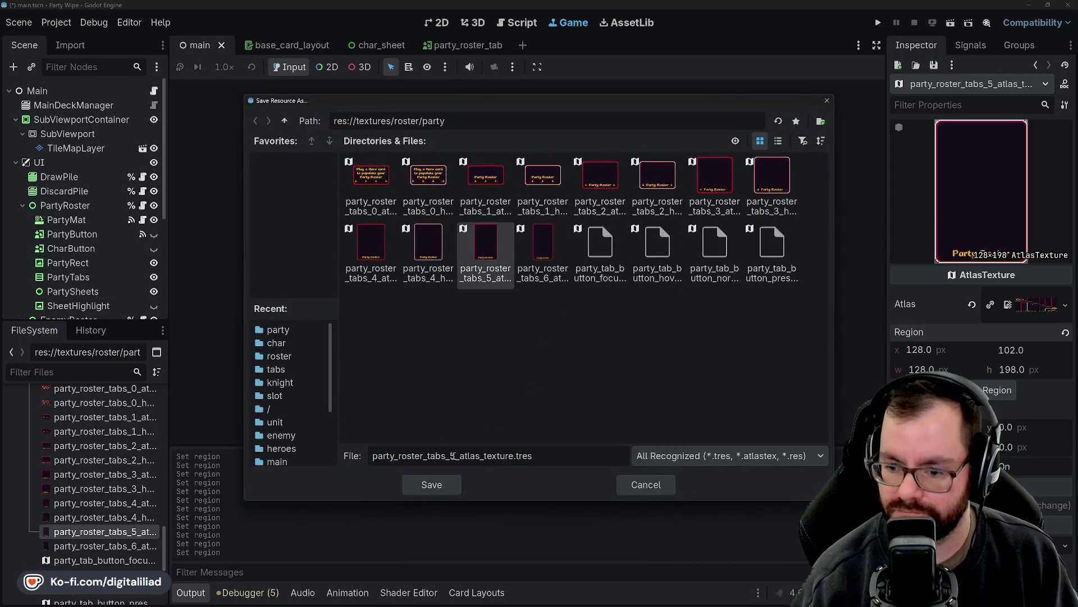
{"action": "left_click", "coordinate": [455, 456]}
{"action": "type", "text": "h_"}
{"action": "type", "text": "over_"}
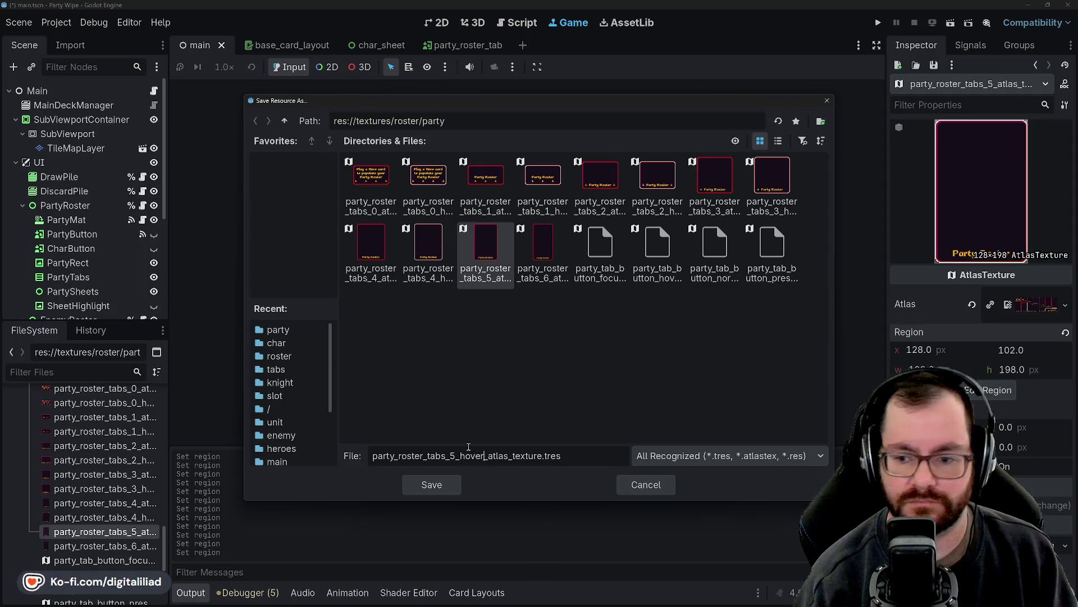
{"action": "left_click", "coordinate": [432, 484]}
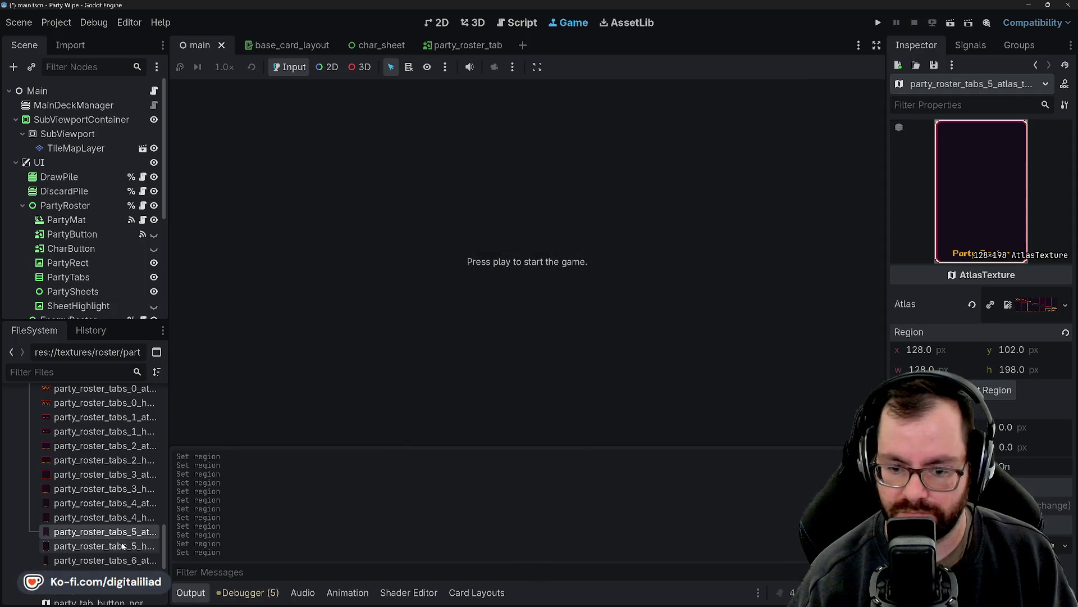
{"action": "left_click", "coordinate": [104, 560]}
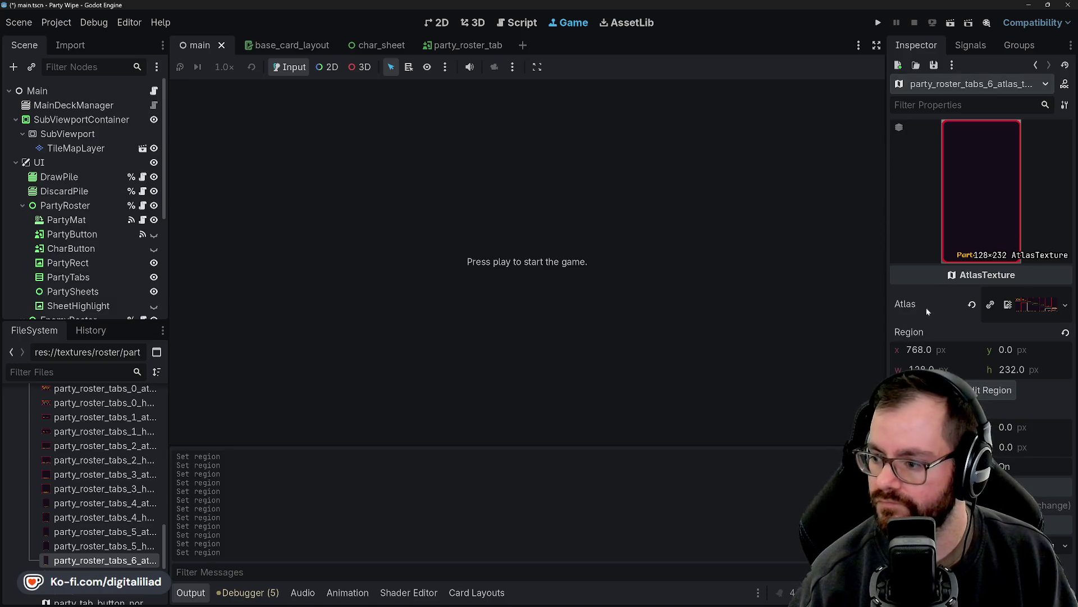
- Set the tabs_6 region to x 0 and raise y to 68
{"action": "left_click", "coordinate": [922, 350]}
{"action": "type", "text": "0"}
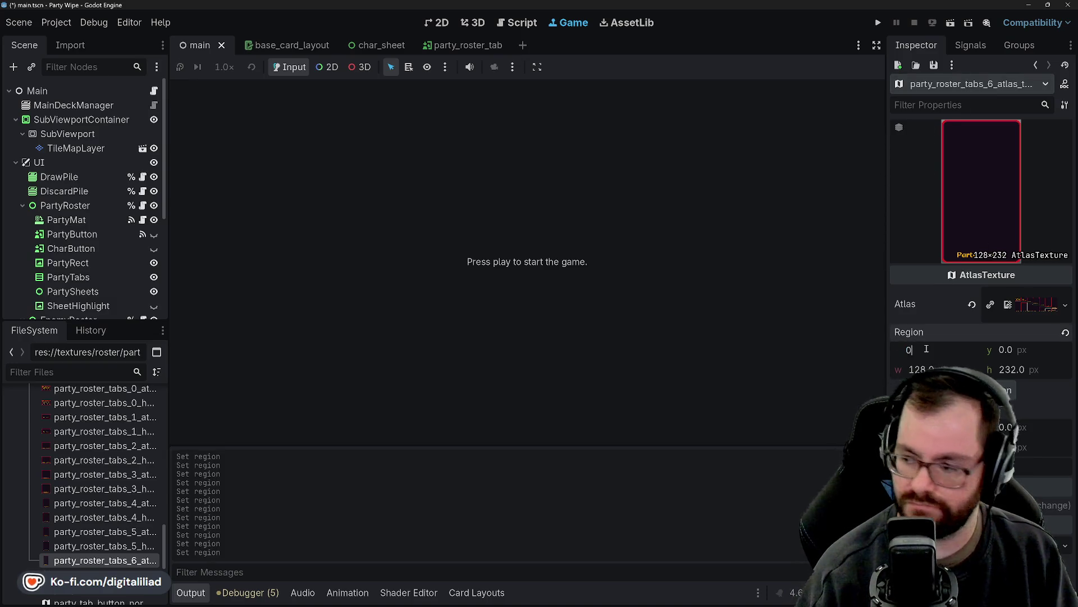
{"action": "key", "text": "Tab"}
{"action": "key", "text": "Up"}
{"action": "key", "text": "Up"}
{"action": "key", "text": "Up"}
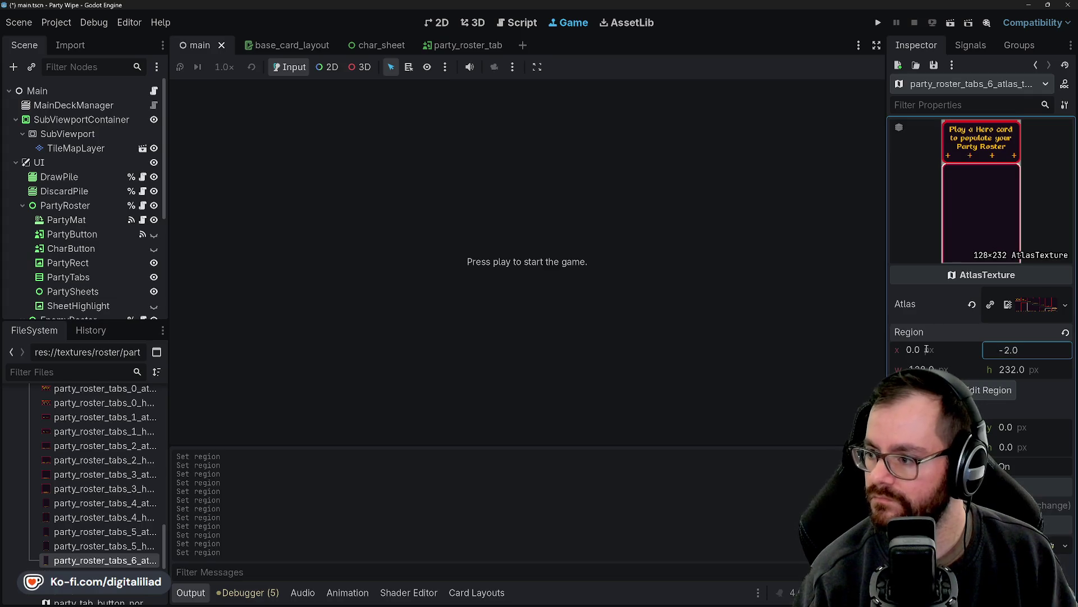
{"action": "key", "text": "Up"}
{"action": "key", "text": "Up"}
{"action": "key", "text": "Up"}
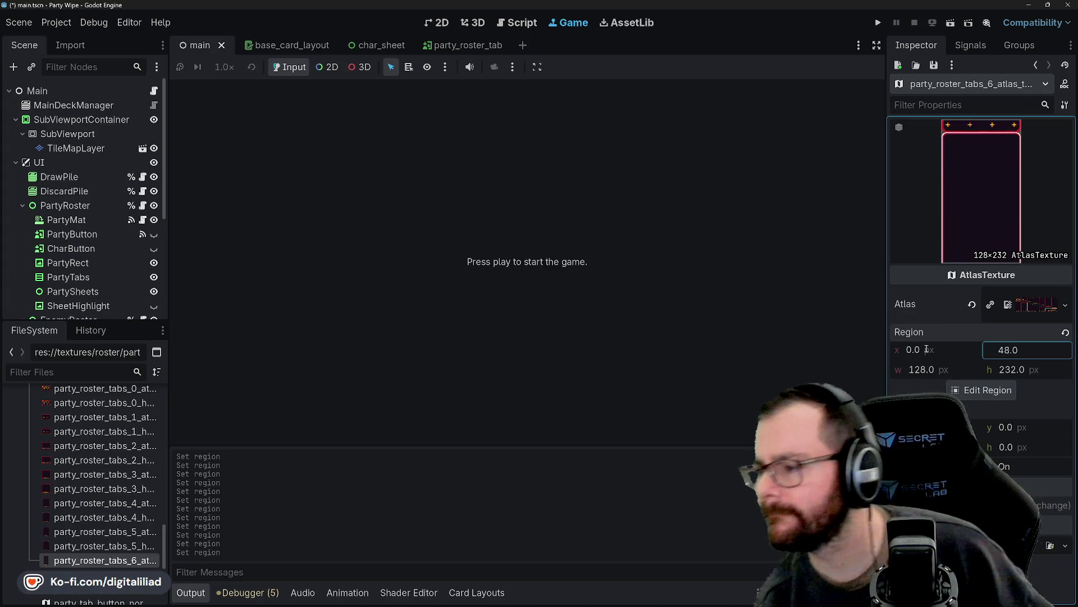
{"action": "key", "text": "Up"}
{"action": "key", "text": "Up"}
{"action": "key", "text": "Up"}
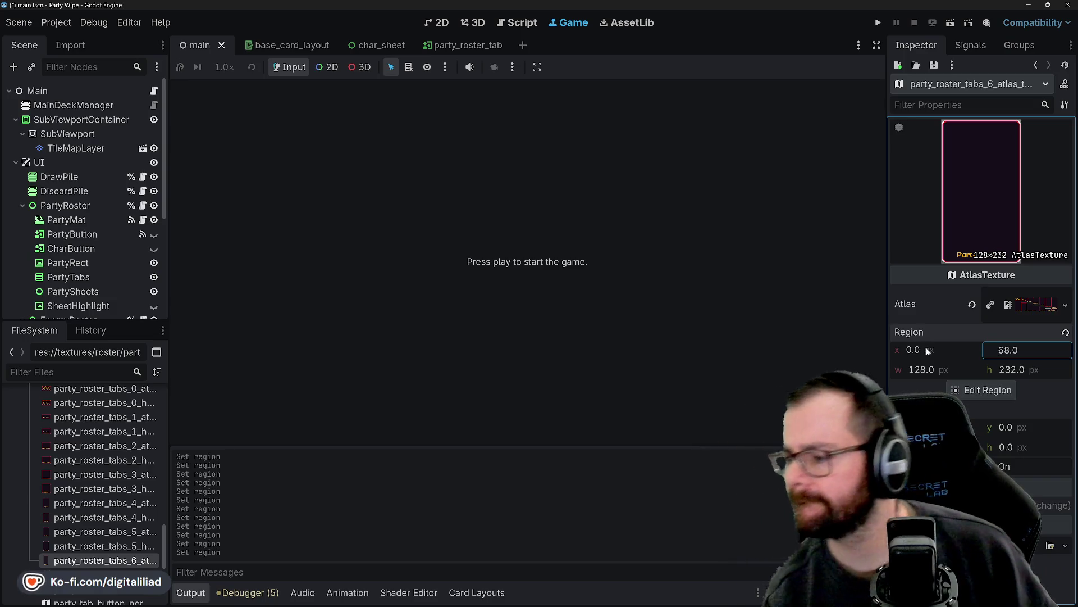
- Save it as party_roster_tabs_6_hover_atlas_texture.tres
{"action": "left_click", "coordinate": [934, 66]}
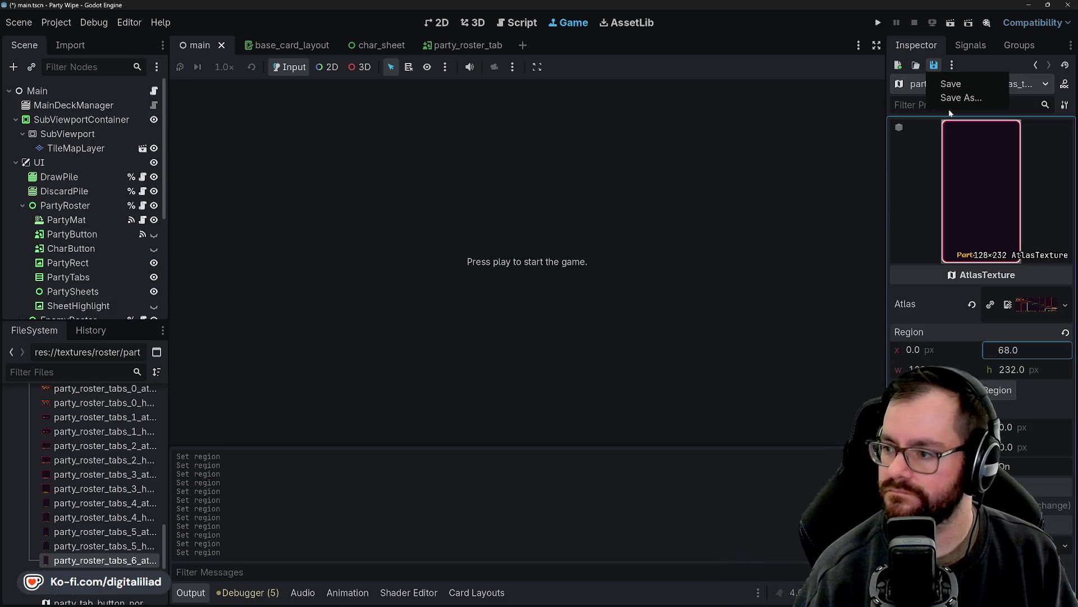
{"action": "left_click", "coordinate": [949, 99]}
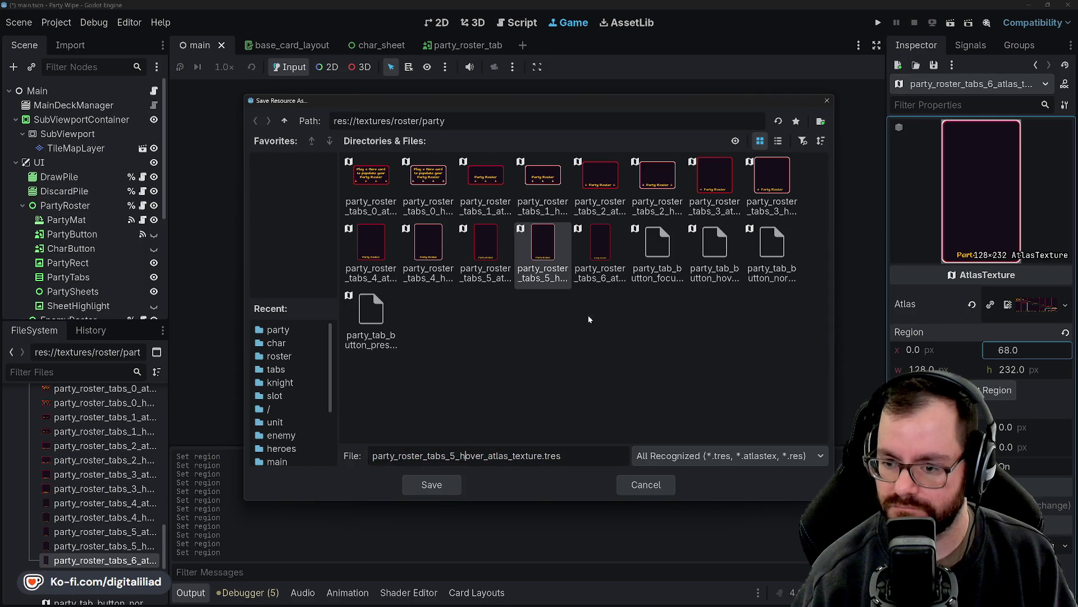
{"action": "left_click", "coordinate": [489, 444]}
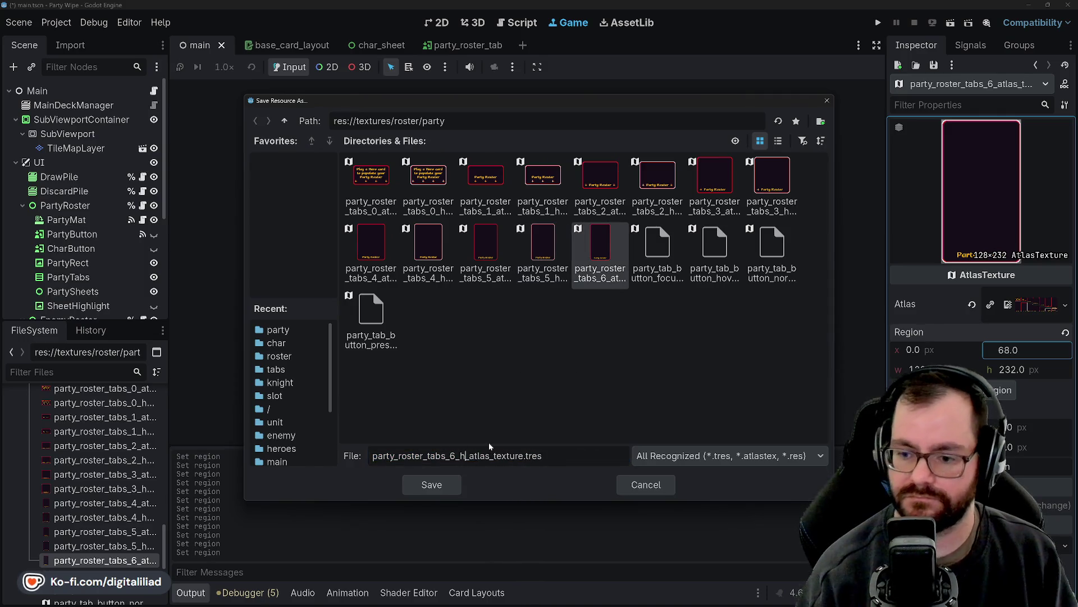
{"action": "type", "text": "_hover"}
{"action": "left_click", "coordinate": [432, 485]}
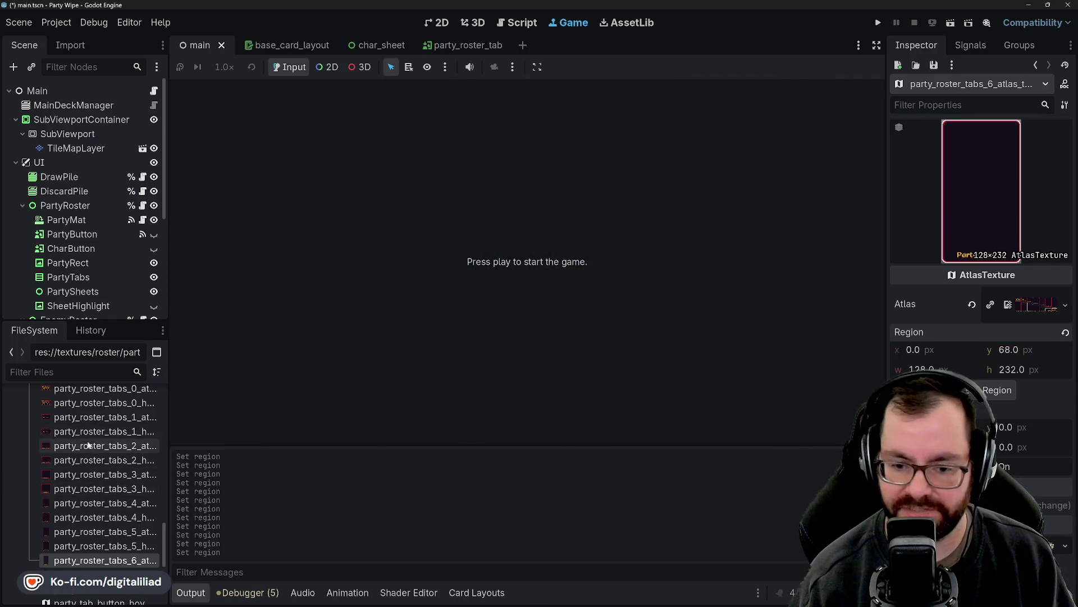
{"action": "scroll", "coordinate": [101, 527], "scroll_direction": "up", "scroll_amount": 2}
{"action": "scroll", "coordinate": [95, 484], "scroll_direction": "down", "scroll_amount": 2}
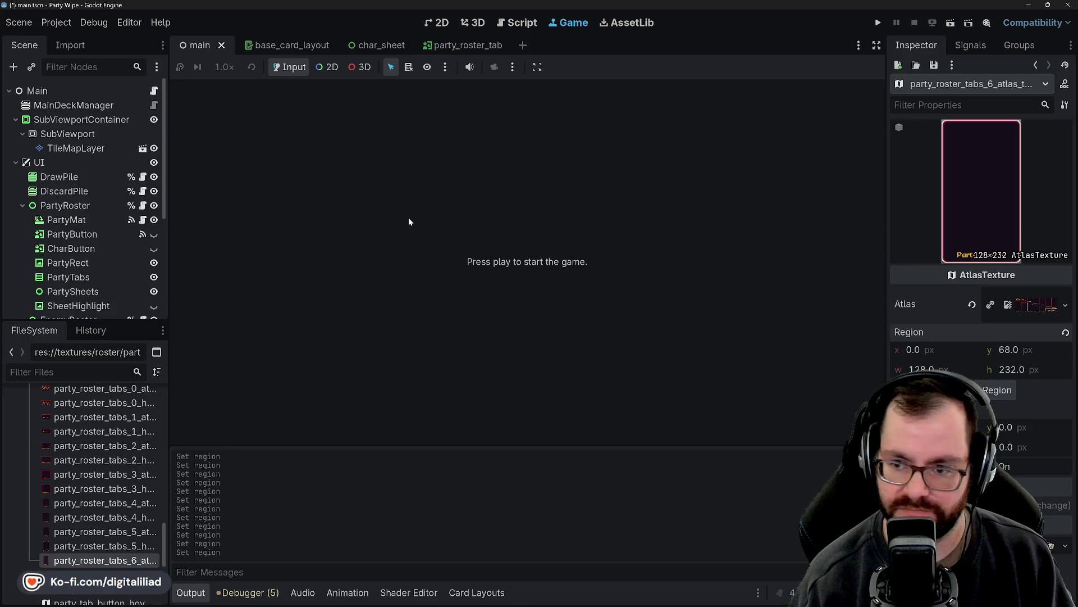
- In the 2D scene, assign the tabs_0 atlas texture to the PartyRect node
{"action": "left_click", "coordinate": [441, 24]}
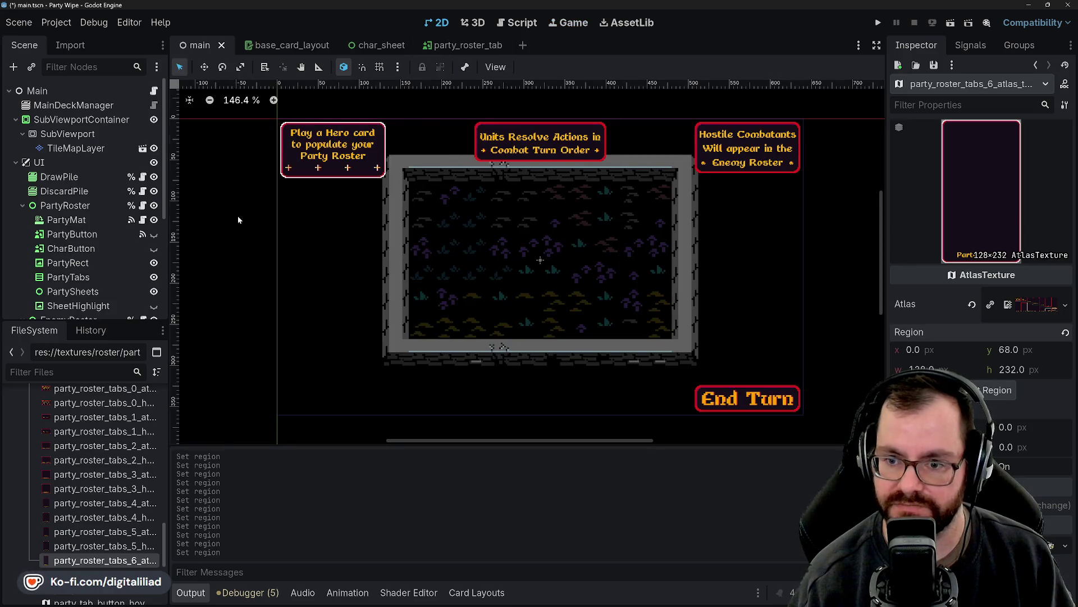
{"action": "left_click", "coordinate": [67, 262]}
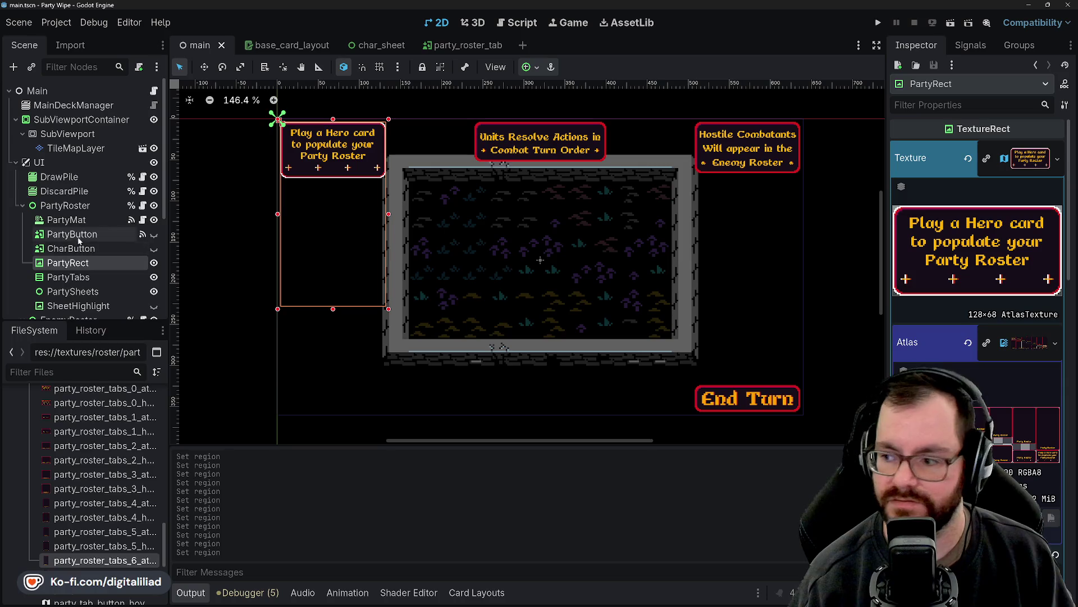
{"action": "scroll", "coordinate": [93, 443], "scroll_direction": "up", "scroll_amount": 2}
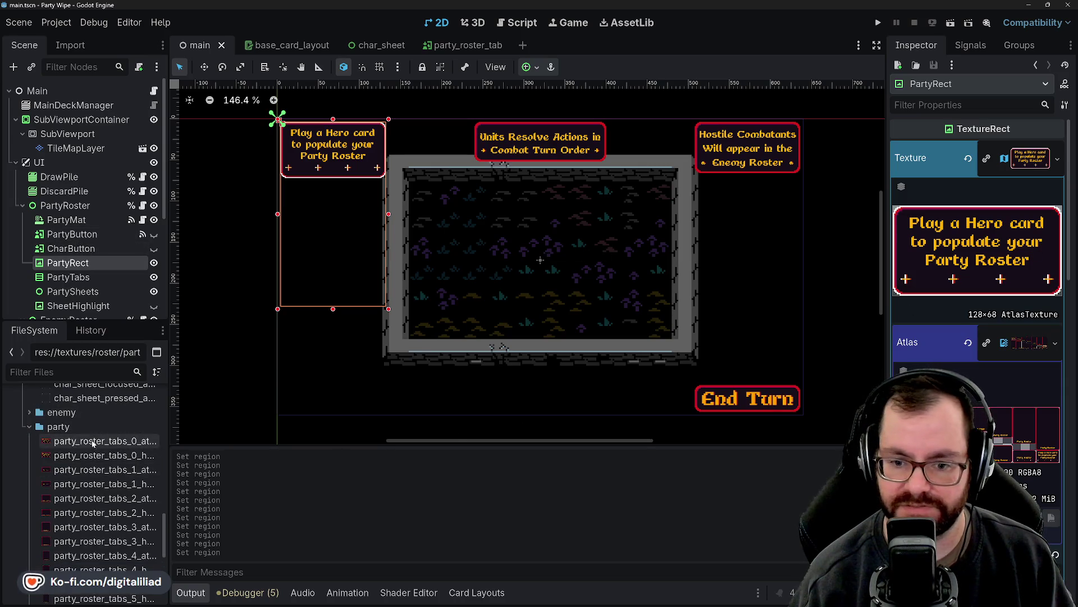
{"action": "mouse_move", "coordinate": [94, 443]}
{"action": "left_mouse_down"}
{"action": "mouse_move", "coordinate": [988, 340]}
{"action": "mouse_move", "coordinate": [1011, 168]}
{"action": "left_mouse_up"}
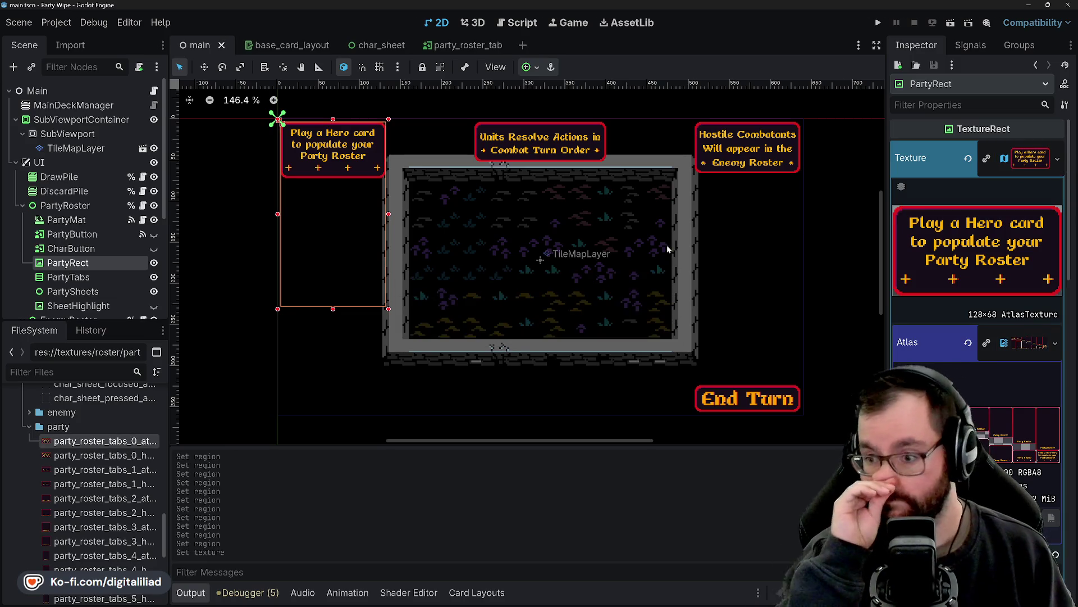
- Select PartyRoster and scroll its Inspector to show the seven-element Roster Mats array
{"action": "left_click", "coordinate": [68, 206]}
{"action": "scroll", "coordinate": [951, 267], "scroll_direction": "down", "scroll_amount": 4}
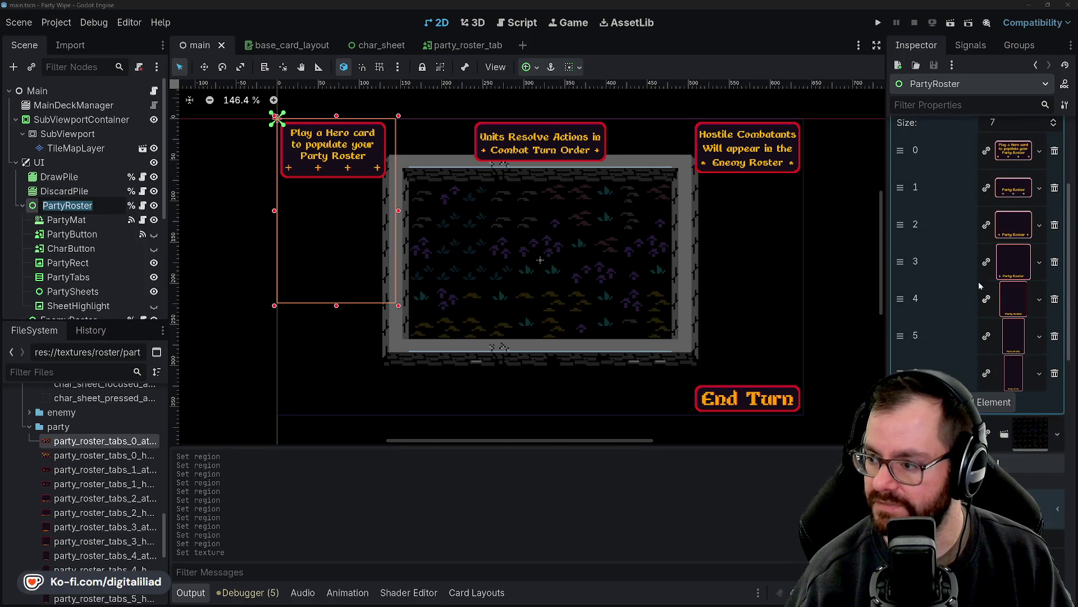
{"action": "scroll", "coordinate": [992, 351], "scroll_direction": "up", "scroll_amount": 2}
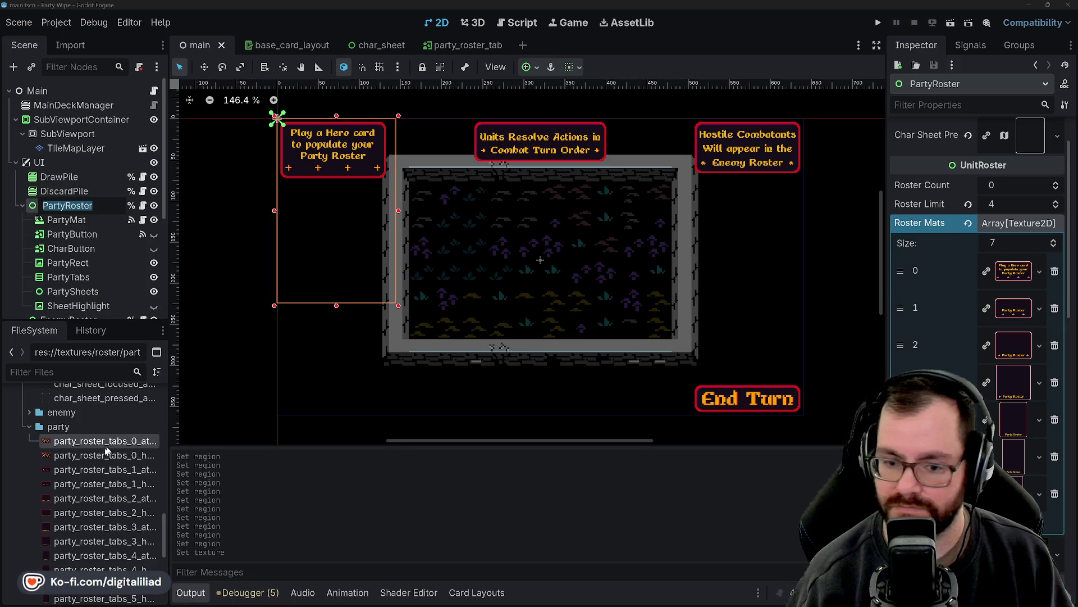
- Cancel the accidental PartyRoster rename and fill Roster Mats slots 0–2 with tabs_0 to tabs_2
{"action": "left_click", "coordinate": [94, 442]}
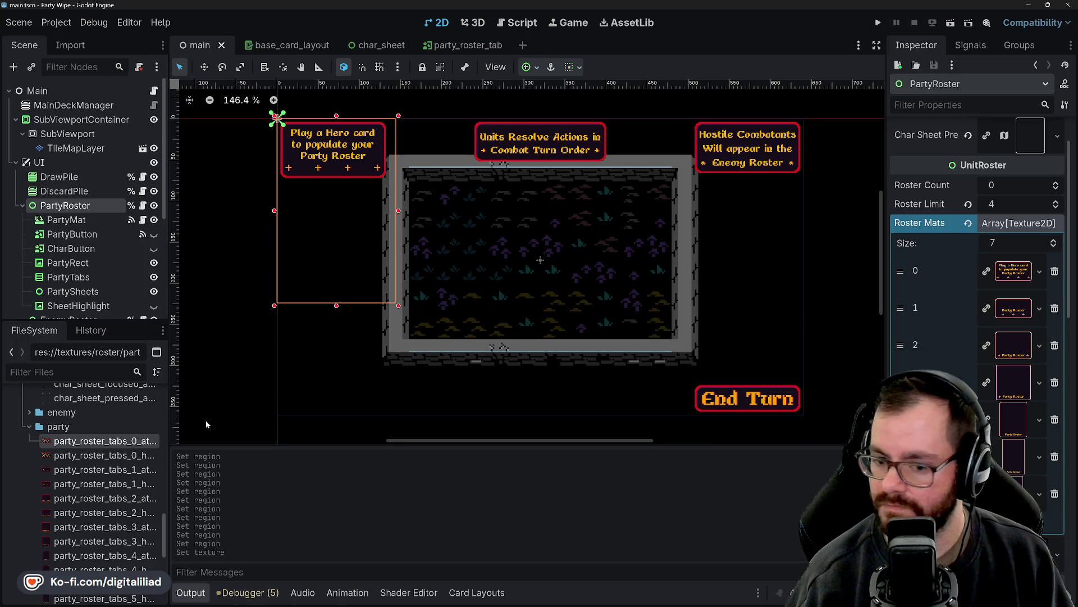
{"action": "mouse_move", "coordinate": [102, 441]}
{"action": "left_mouse_down"}
{"action": "mouse_move", "coordinate": [342, 432]}
{"action": "mouse_move", "coordinate": [1011, 276]}
{"action": "left_mouse_up"}
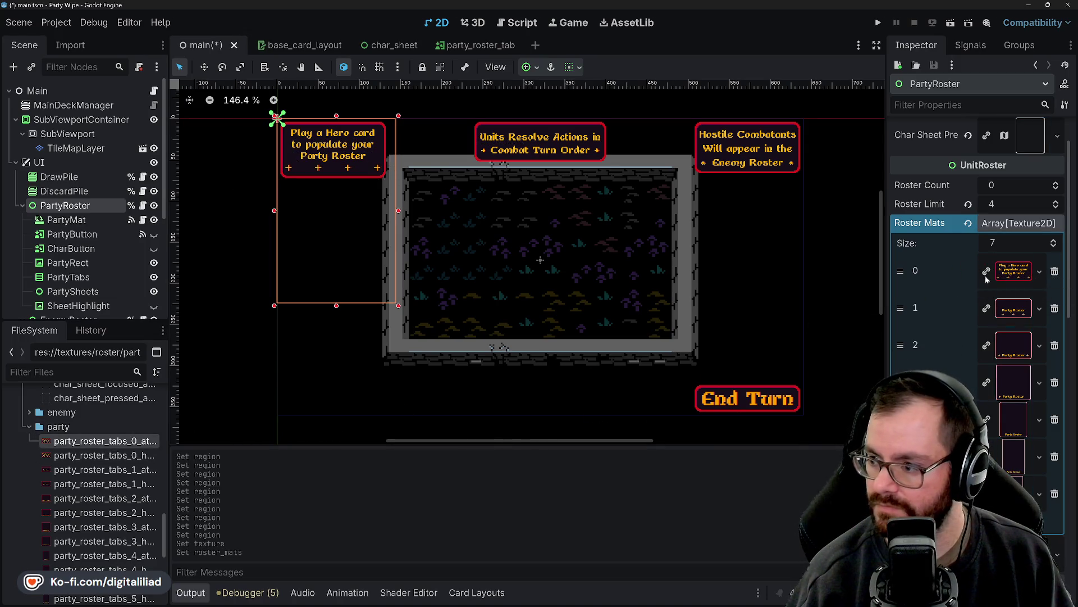
{"action": "left_click", "coordinate": [84, 456]}
{"action": "mouse_move", "coordinate": [83, 461]}
{"action": "left_mouse_down"}
{"action": "mouse_move", "coordinate": [264, 466]}
{"action": "mouse_move", "coordinate": [1006, 337]}
{"action": "mouse_move", "coordinate": [1014, 309]}
{"action": "left_mouse_up"}
{"action": "left_click", "coordinate": [107, 470]}
{"action": "mouse_move", "coordinate": [107, 498]}
{"action": "left_mouse_down"}
{"action": "mouse_move", "coordinate": [641, 454]}
{"action": "mouse_move", "coordinate": [1014, 345]}
{"action": "left_mouse_up"}
- Fill Roster Mats slots 3–6 with tabs_3 to tabs_6 and open party_roster.gd
{"action": "scroll", "coordinate": [101, 478], "scroll_direction": "down", "scroll_amount": 3}
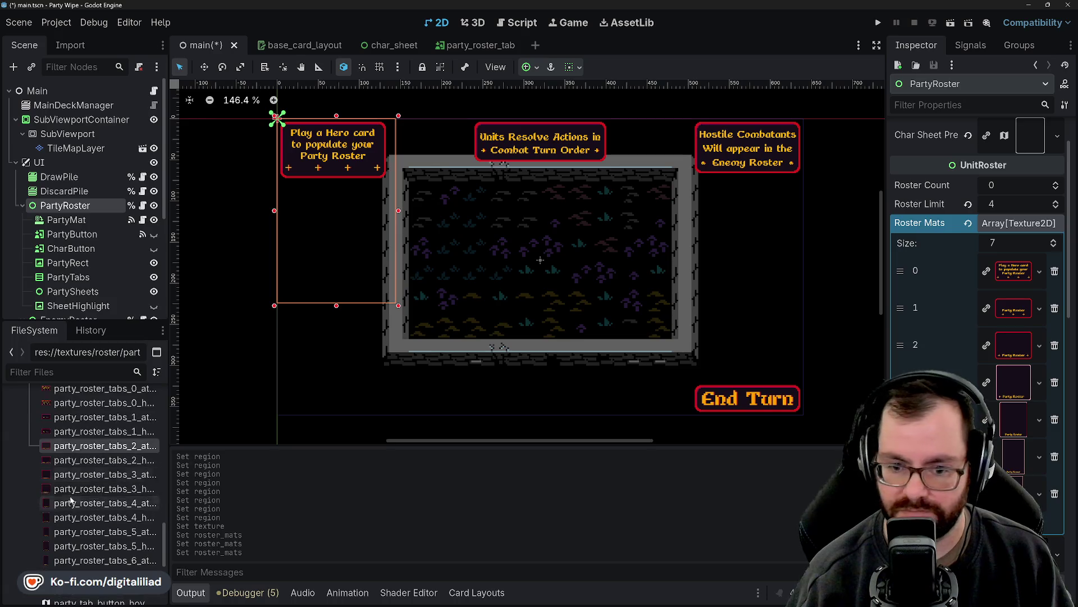
{"action": "mouse_move", "coordinate": [107, 474]}
{"action": "left_mouse_down"}
{"action": "mouse_move", "coordinate": [959, 342]}
{"action": "mouse_move", "coordinate": [1012, 350]}
{"action": "left_mouse_up"}
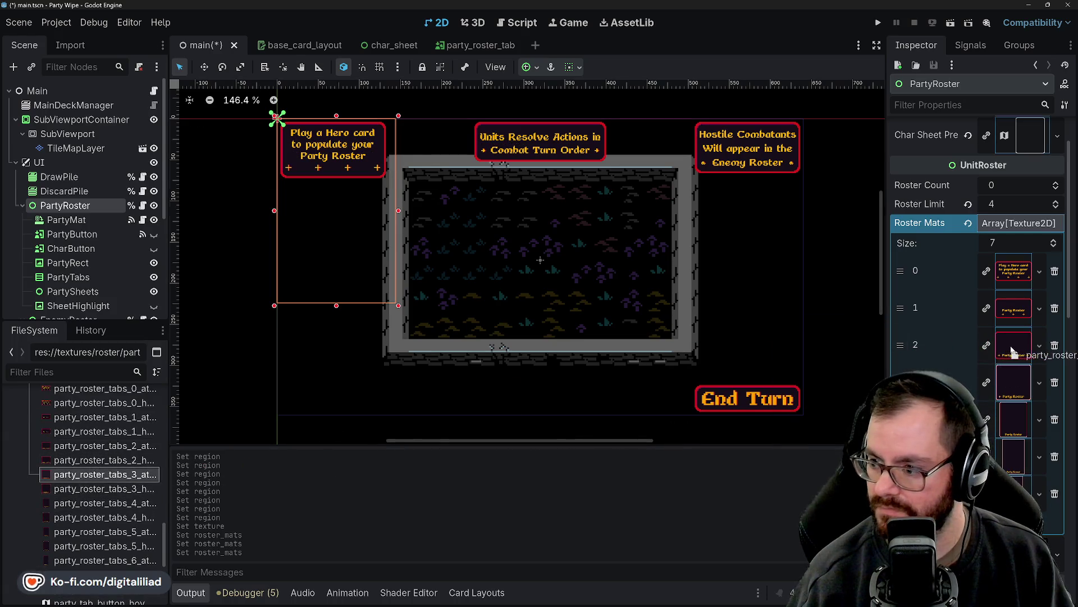
{"action": "left_click_drag", "start_coordinate": [1019, 396], "coordinate": [1019, 396]}
{"action": "scroll", "coordinate": [101, 483], "scroll_direction": "down", "scroll_amount": 1}
{"action": "left_click_drag", "start_coordinate": [106, 476], "coordinate": [1018, 425]}
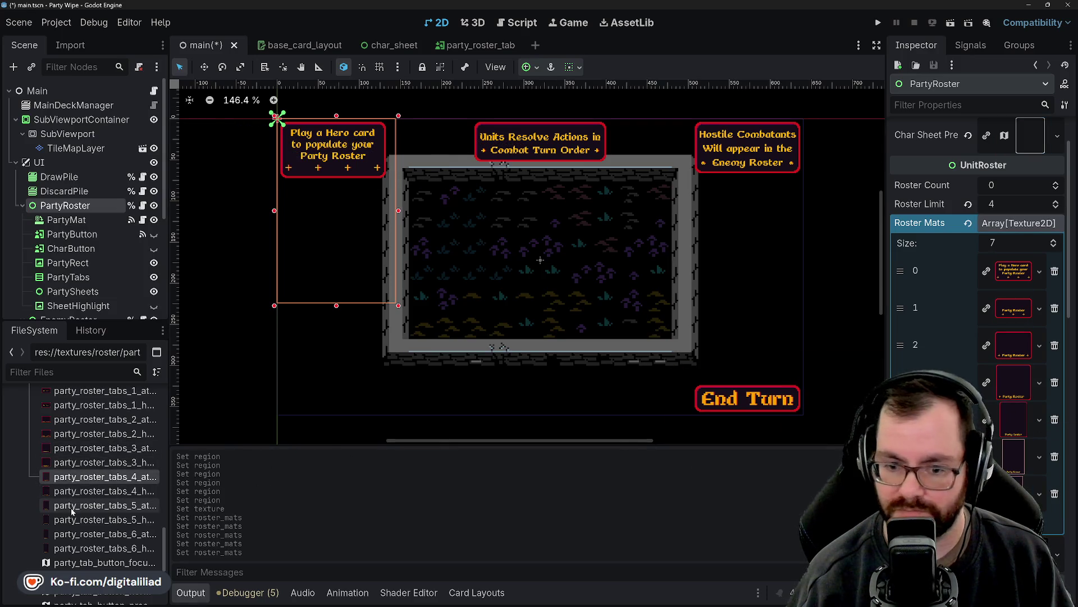
{"action": "left_click_drag", "start_coordinate": [107, 505], "coordinate": [809, 474]}
{"action": "left_click_drag", "start_coordinate": [1011, 468], "coordinate": [1011, 468]}
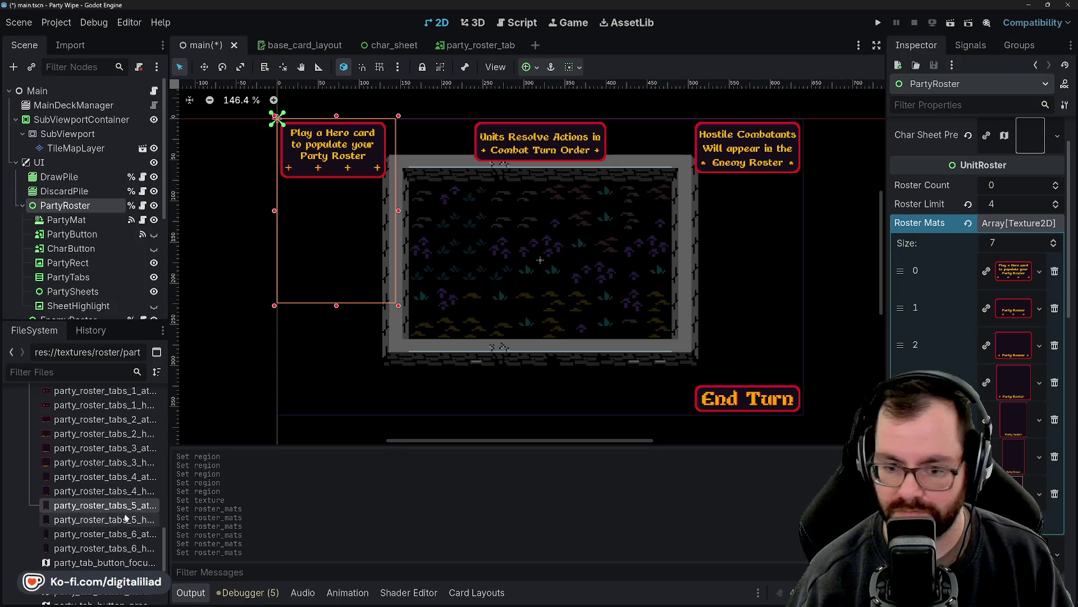
{"action": "mouse_move", "coordinate": [107, 533]}
{"action": "left_mouse_down"}
{"action": "mouse_move", "coordinate": [505, 517]}
{"action": "mouse_move", "coordinate": [1026, 522]}
{"action": "mouse_move", "coordinate": [1014, 494]}
{"action": "left_mouse_up"}
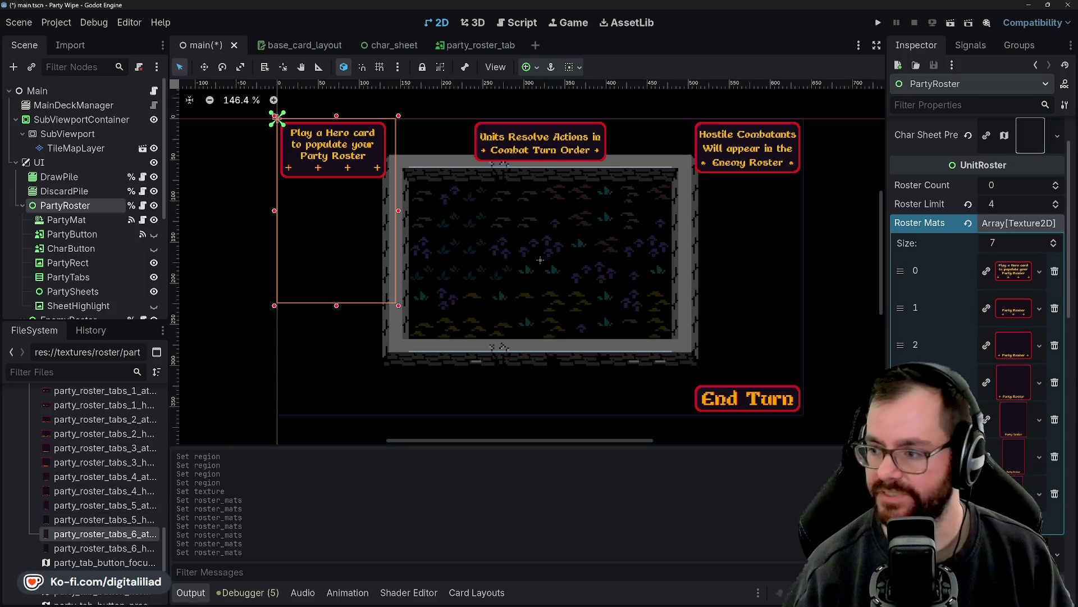
{"action": "left_click", "coordinate": [523, 22]}
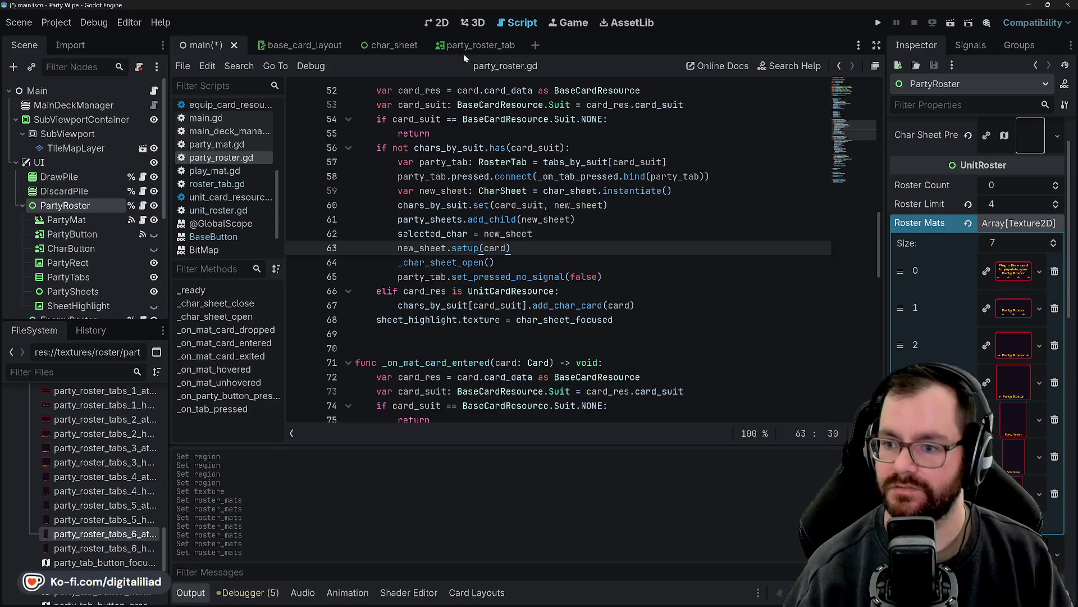
- Open the unit_roster.gd script from the party_roster_tab scene
{"action": "left_click", "coordinate": [440, 49]}
{"action": "scroll", "coordinate": [490, 171], "scroll_direction": "up", "scroll_amount": 15}
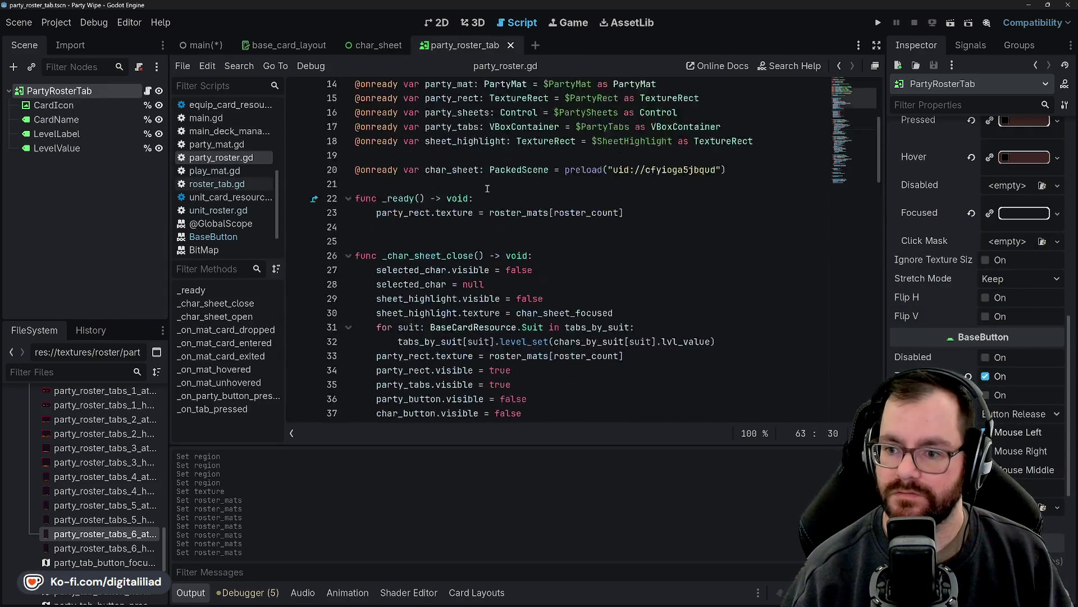
{"action": "left_click", "coordinate": [547, 90], "text": "ctrl"}
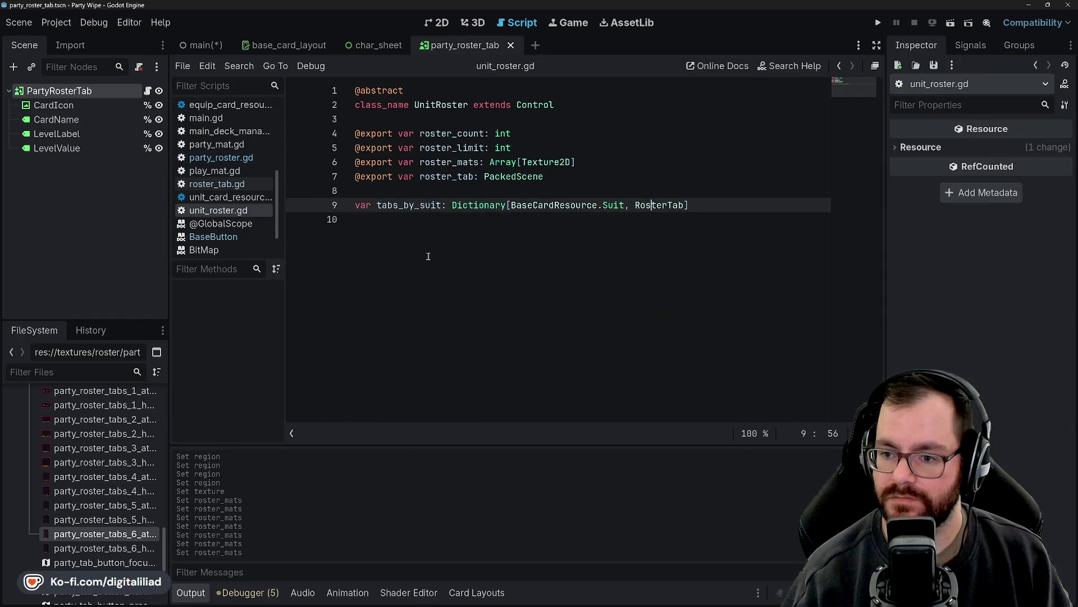
{"action": "key", "text": "Up"}
{"action": "key", "text": "Up"}
{"action": "key", "text": "Up"}
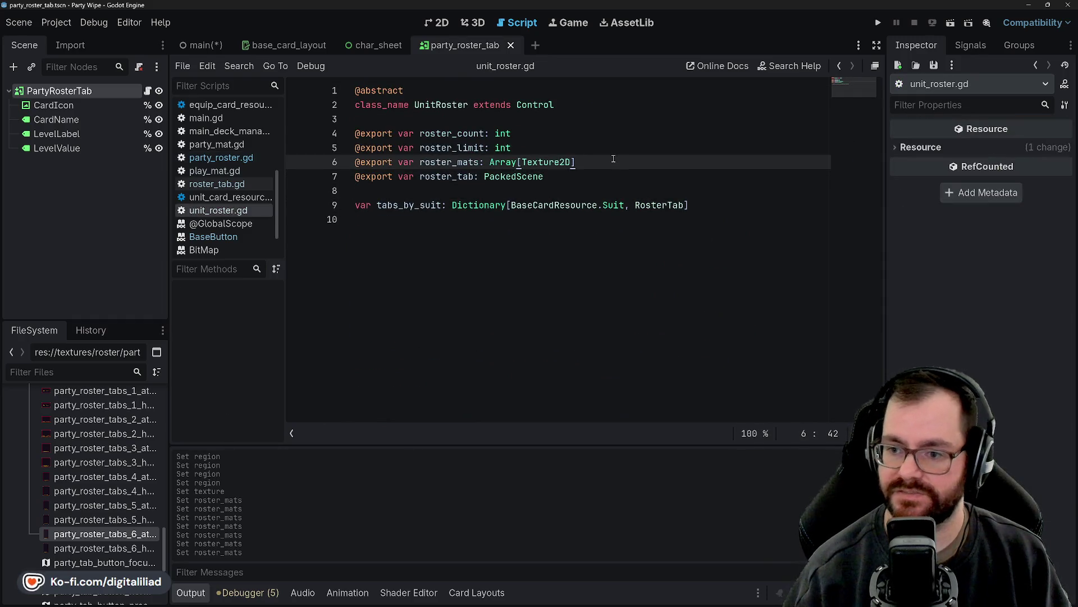
{"action": "key", "text": "Return"}
{"action": "type", "text": "@export var roster_hover_mats"}
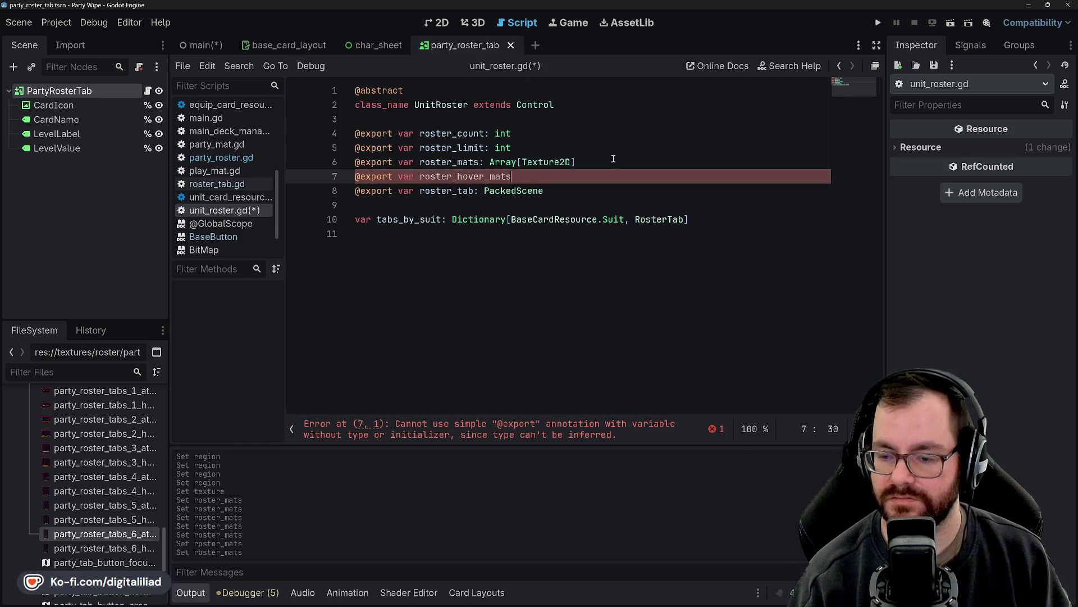
{"action": "key", "text": "BackSpace"}
{"action": "key", "text": "BackSpace"}
{"action": "key", "text": "BackSpace"}
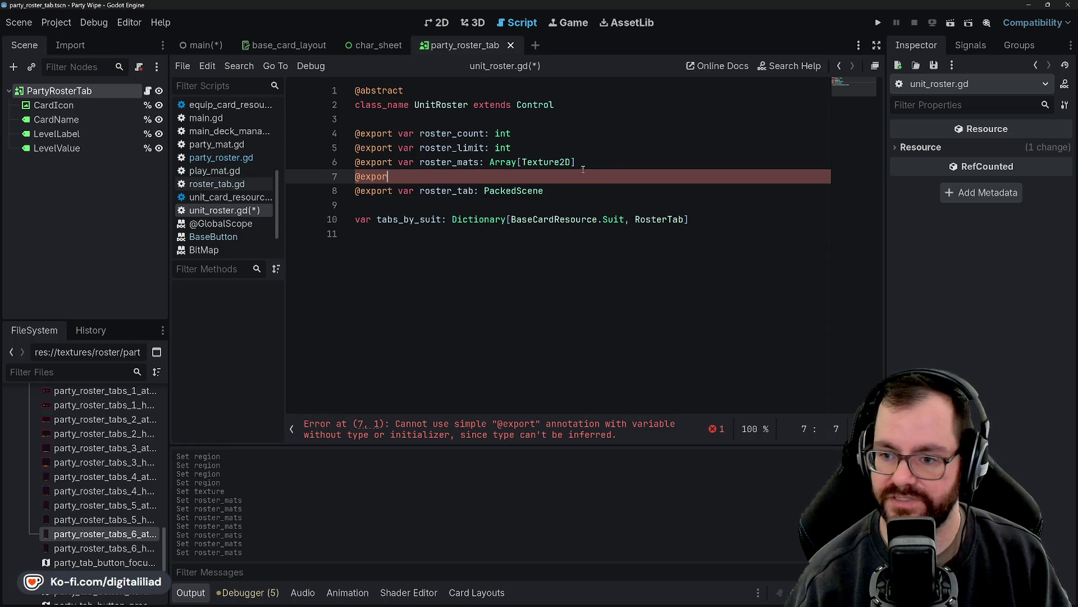
{"action": "key", "text": "BackSpace"}
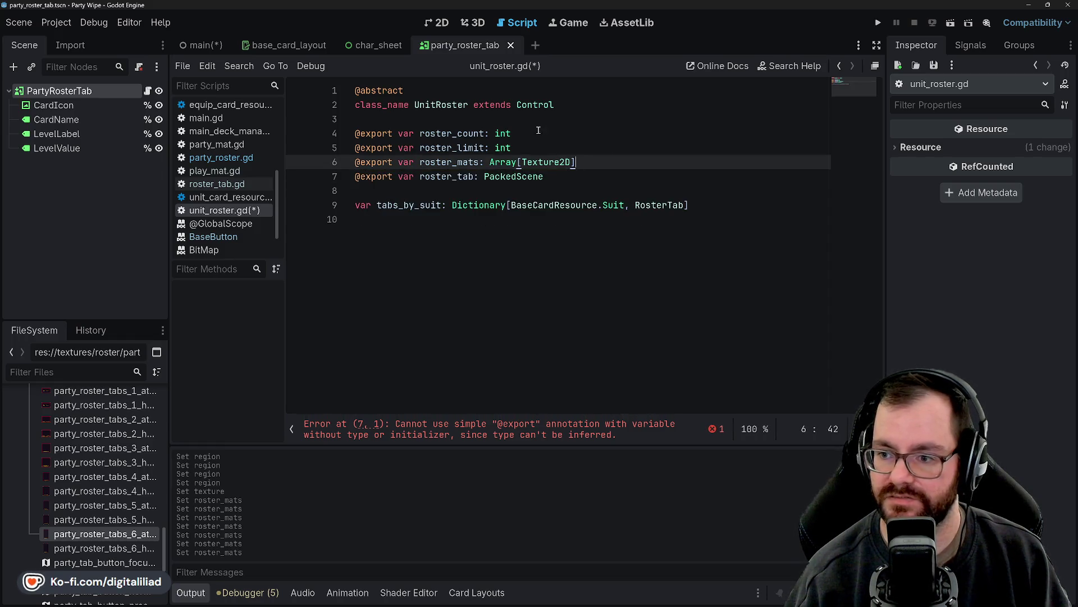
{"action": "left_click", "coordinate": [535, 149]}
{"action": "key", "text": "ctrl+s"}
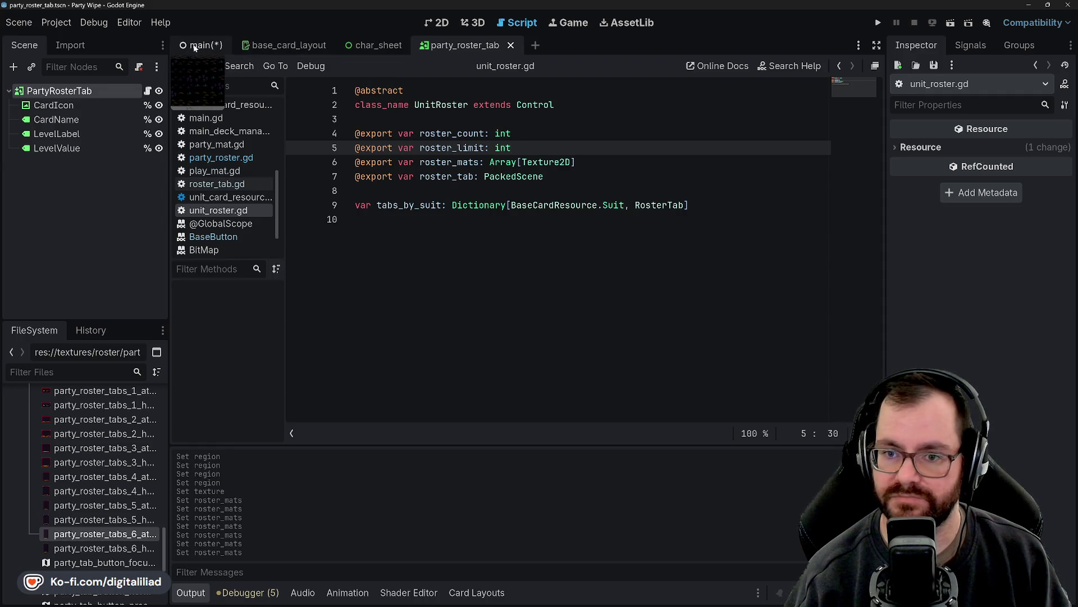
{"action": "left_click", "coordinate": [204, 45]}
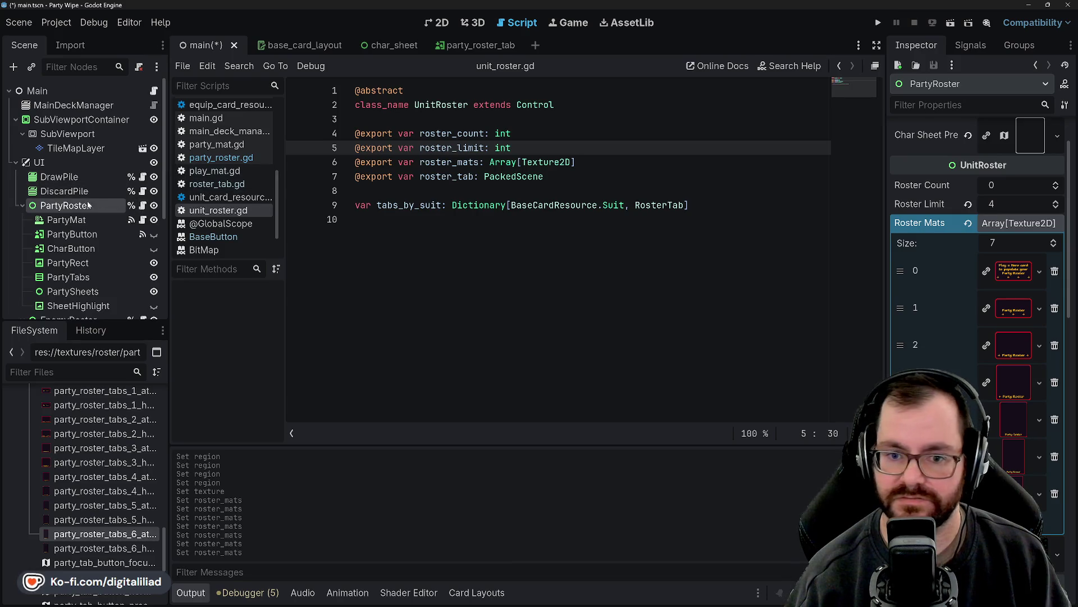
- Open PartyRoster's party_roster.gd script at the end of its export declarations
{"action": "left_click", "coordinate": [143, 205]}
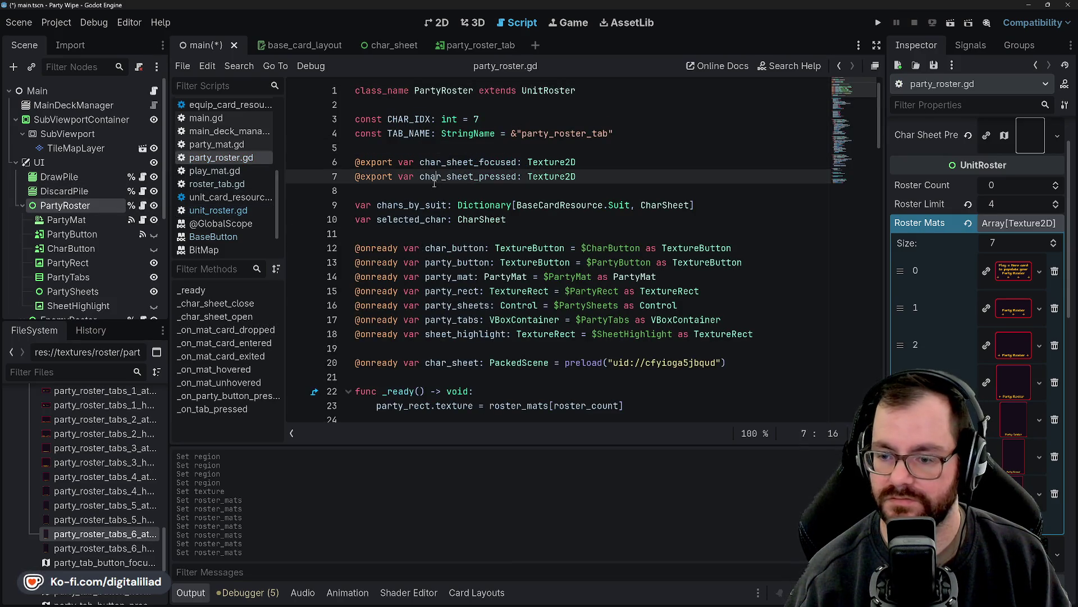
{"action": "left_click", "coordinate": [411, 193]}
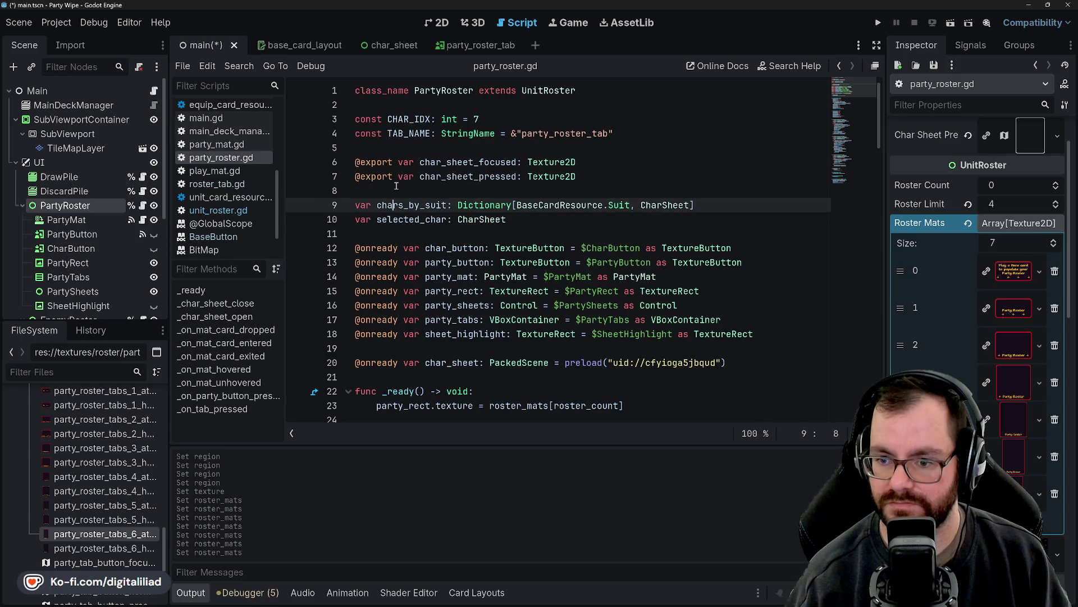
{"action": "left_click", "coordinate": [415, 148]}
{"action": "left_click", "coordinate": [431, 186]}
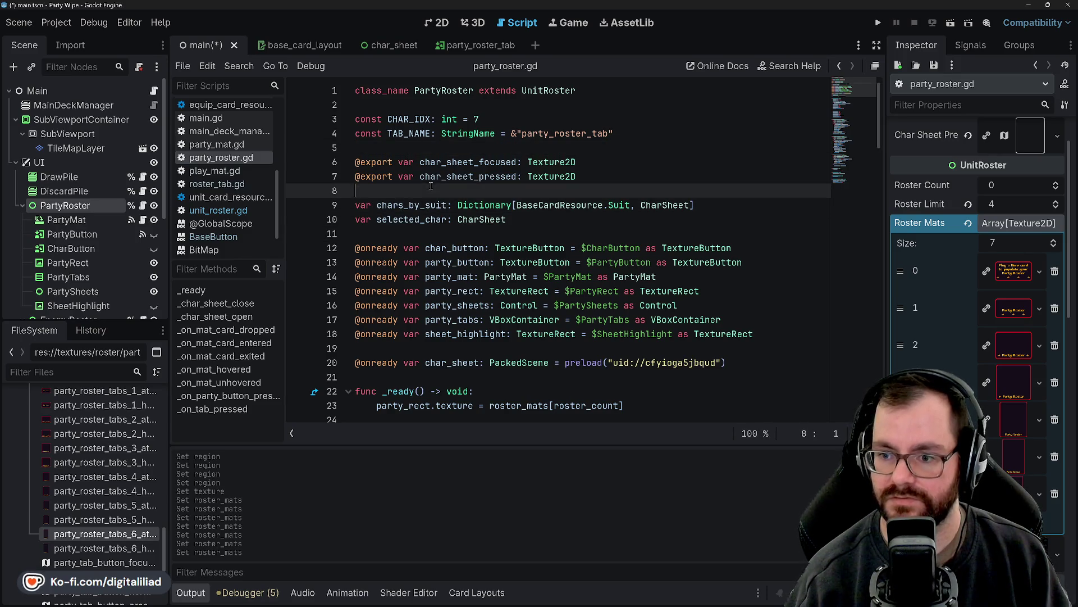
{"action": "key", "text": "Return"}
{"action": "key", "text": "Up"}
{"action": "type", "text": "@ex"}
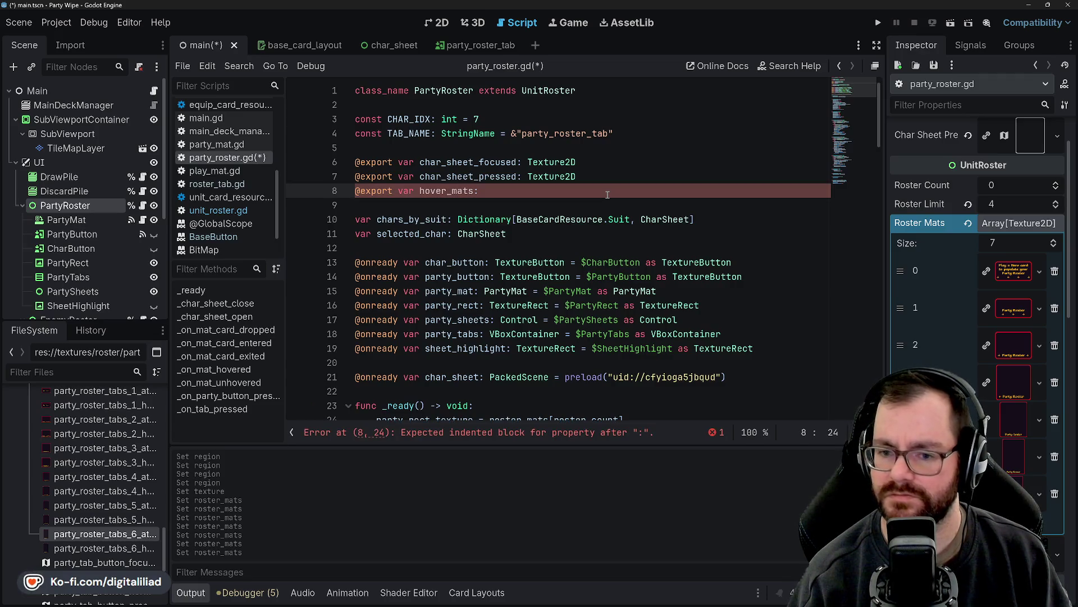
{"action": "key", "text": "ctrl+BackSpace"}
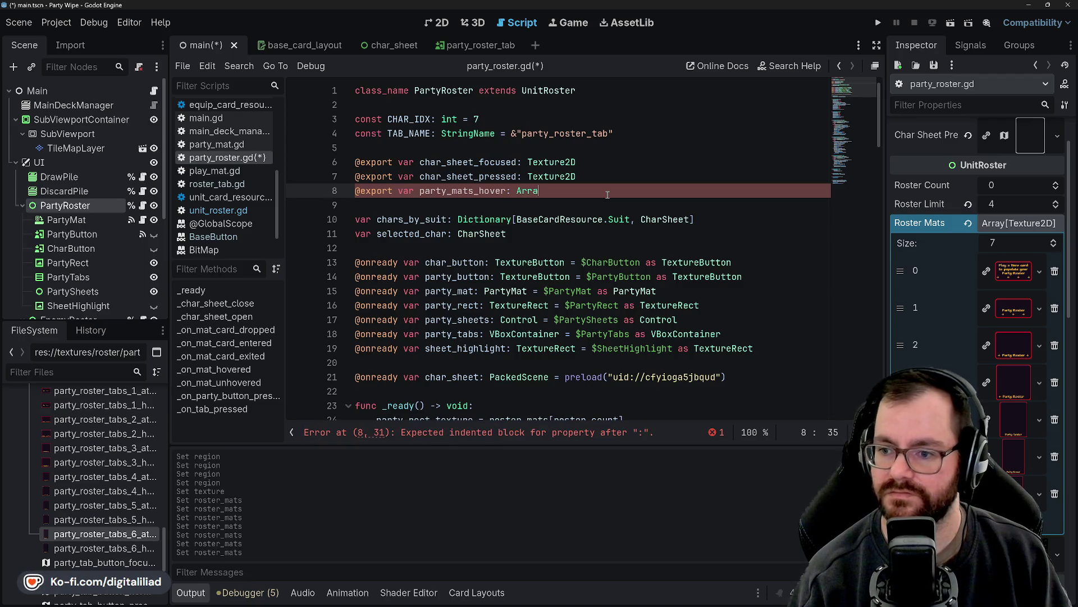
{"action": "type", "text": "D"}
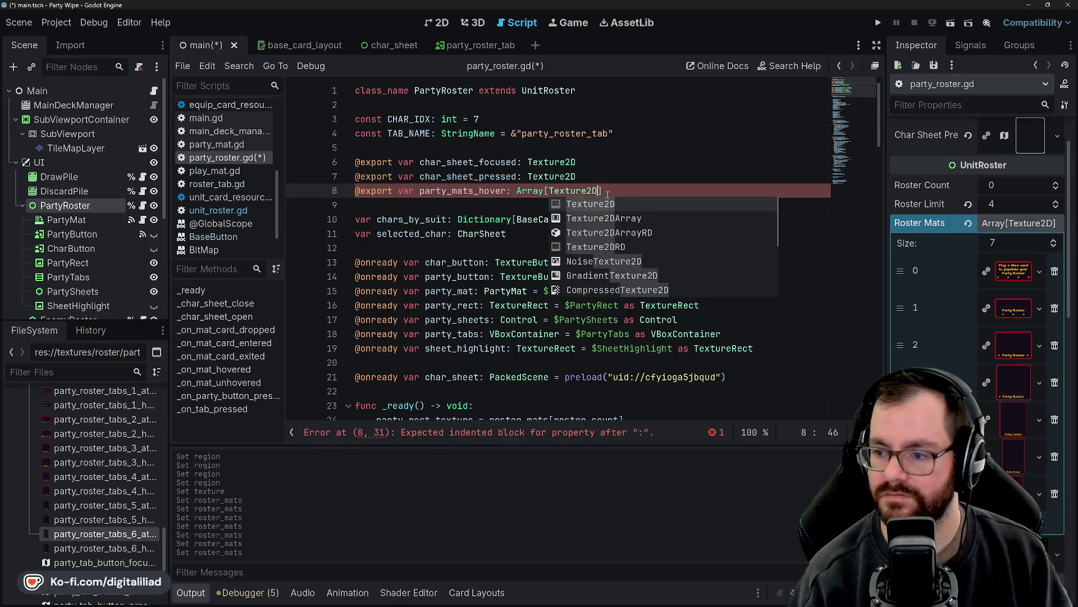
{"action": "key", "text": "Escape"}
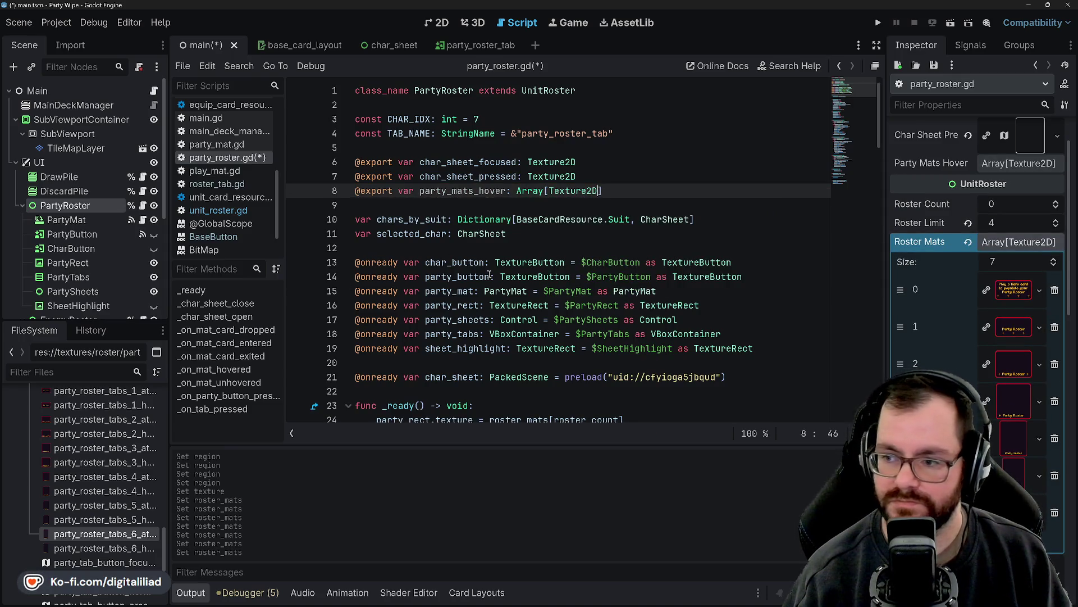
{"action": "left_click", "coordinate": [981, 164]}
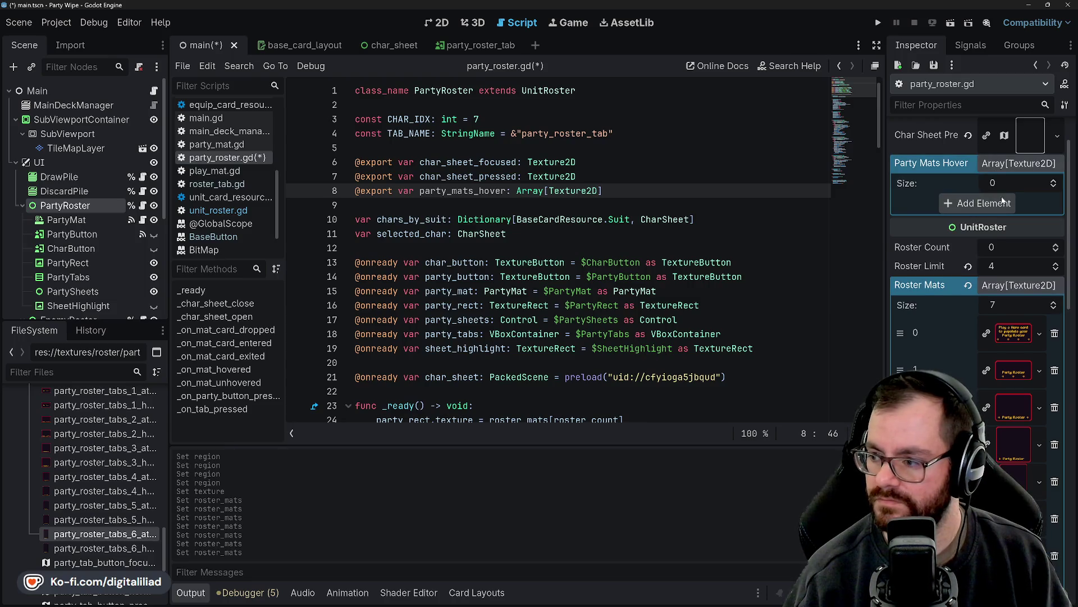
- Size Party Mats Hover to 7 and fill elements 0–3 with tab hover textures
{"action": "type", "text": "7"}
{"action": "key", "text": "Return"}
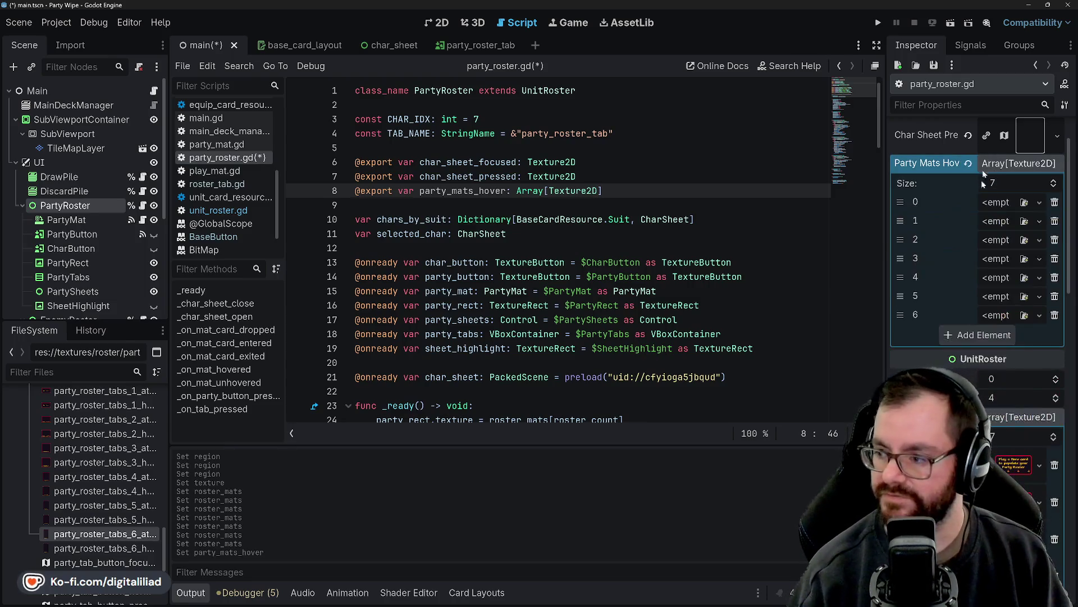
{"action": "scroll", "coordinate": [95, 478], "scroll_direction": "up", "scroll_amount": 2}
{"action": "mouse_move", "coordinate": [101, 428]}
{"action": "left_mouse_down"}
{"action": "mouse_move", "coordinate": [849, 345]}
{"action": "mouse_move", "coordinate": [997, 230]}
{"action": "mouse_move", "coordinate": [997, 203]}
{"action": "left_mouse_up"}
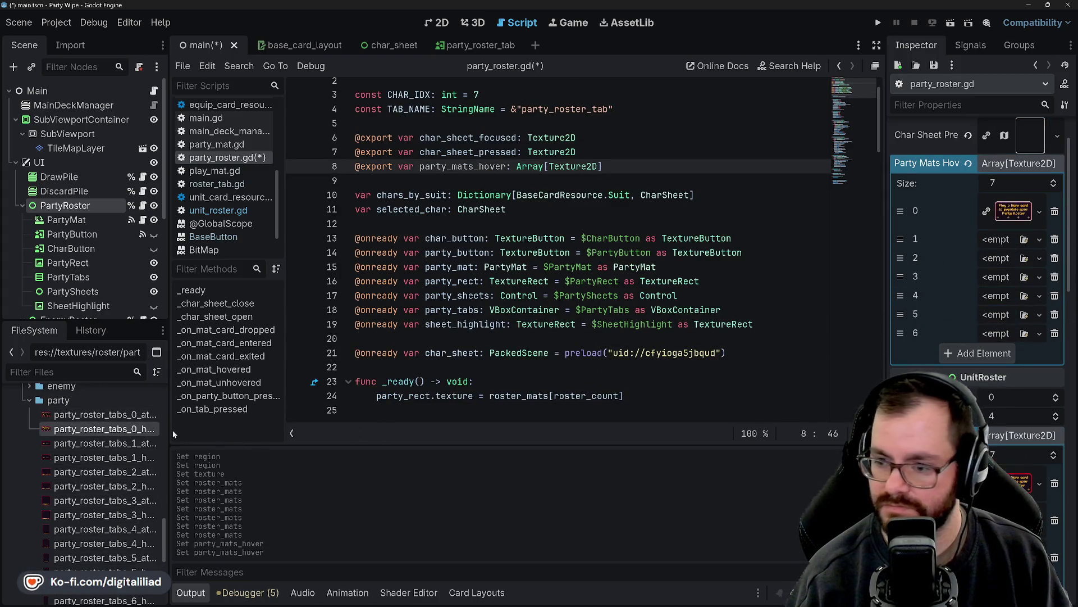
{"action": "mouse_move", "coordinate": [103, 463]}
{"action": "left_mouse_down"}
{"action": "mouse_move", "coordinate": [213, 464]}
{"action": "mouse_move", "coordinate": [955, 337]}
{"action": "mouse_move", "coordinate": [1011, 247]}
{"action": "left_mouse_up"}
{"action": "mouse_move", "coordinate": [84, 486]}
{"action": "left_mouse_down"}
{"action": "mouse_move", "coordinate": [208, 474]}
{"action": "mouse_move", "coordinate": [1005, 276]}
{"action": "left_mouse_up"}
{"action": "mouse_move", "coordinate": [102, 515]}
{"action": "left_mouse_down"}
{"action": "mouse_move", "coordinate": [360, 416]}
{"action": "mouse_move", "coordinate": [955, 382]}
{"action": "mouse_move", "coordinate": [994, 317]}
{"action": "left_mouse_up"}
- Fill elements 4–6 with the remaining tab hover textures and save with Ctrl+S
{"action": "scroll", "coordinate": [101, 494], "scroll_direction": "down", "scroll_amount": 2}
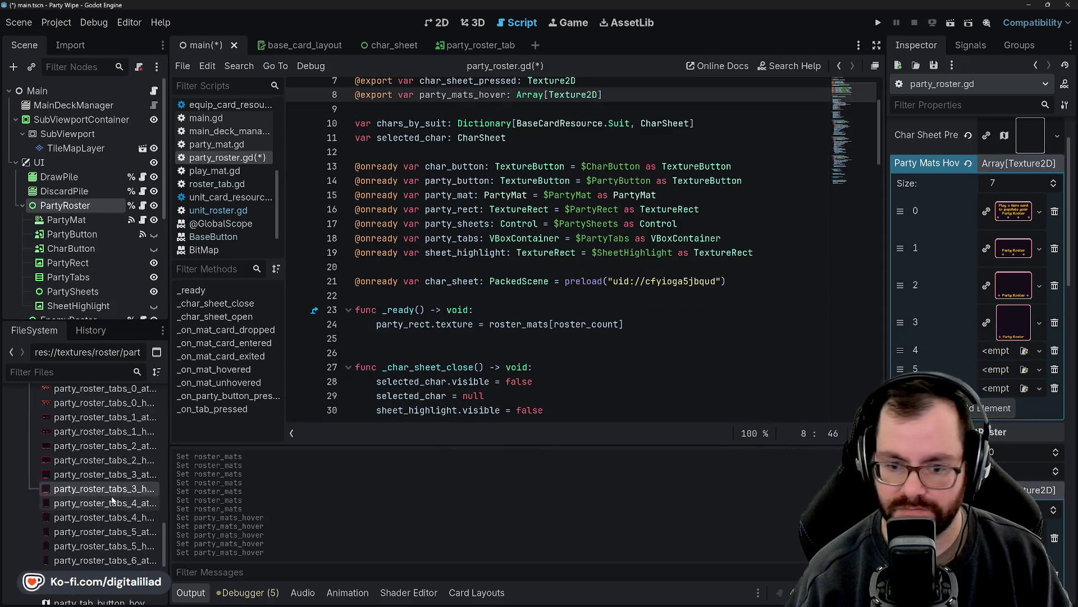
{"action": "mouse_move", "coordinate": [101, 490]}
{"action": "left_mouse_down"}
{"action": "mouse_move", "coordinate": [764, 375]}
{"action": "mouse_move", "coordinate": [1006, 352]}
{"action": "left_mouse_up"}
{"action": "left_click", "coordinate": [88, 479]}
{"action": "left_click", "coordinate": [88, 493], "text": "shift"}
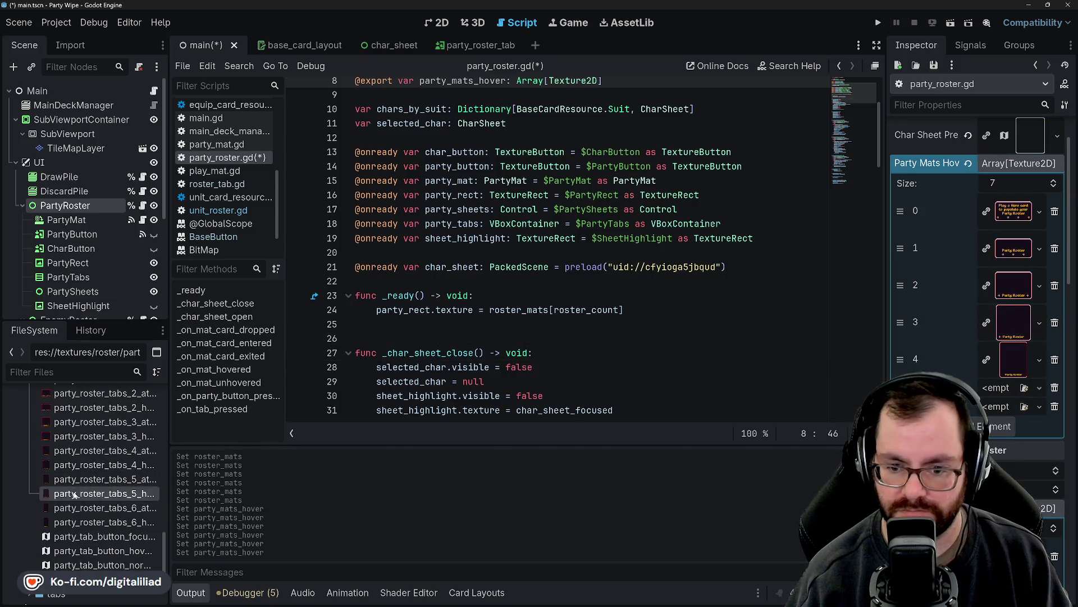
{"action": "left_click_drag", "start_coordinate": [88, 493], "coordinate": [872, 372]}
{"action": "left_click_drag", "start_coordinate": [986, 385], "coordinate": [993, 388]}
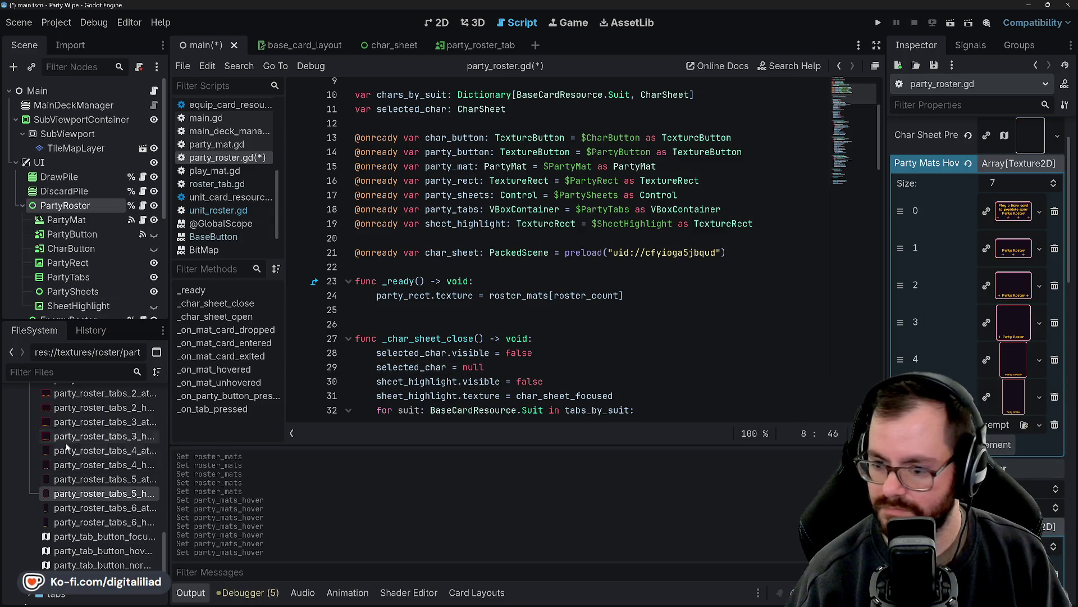
{"action": "mouse_move", "coordinate": [88, 521]}
{"action": "left_mouse_down"}
{"action": "mouse_move", "coordinate": [955, 416]}
{"action": "mouse_move", "coordinate": [999, 431]}
{"action": "left_mouse_up"}
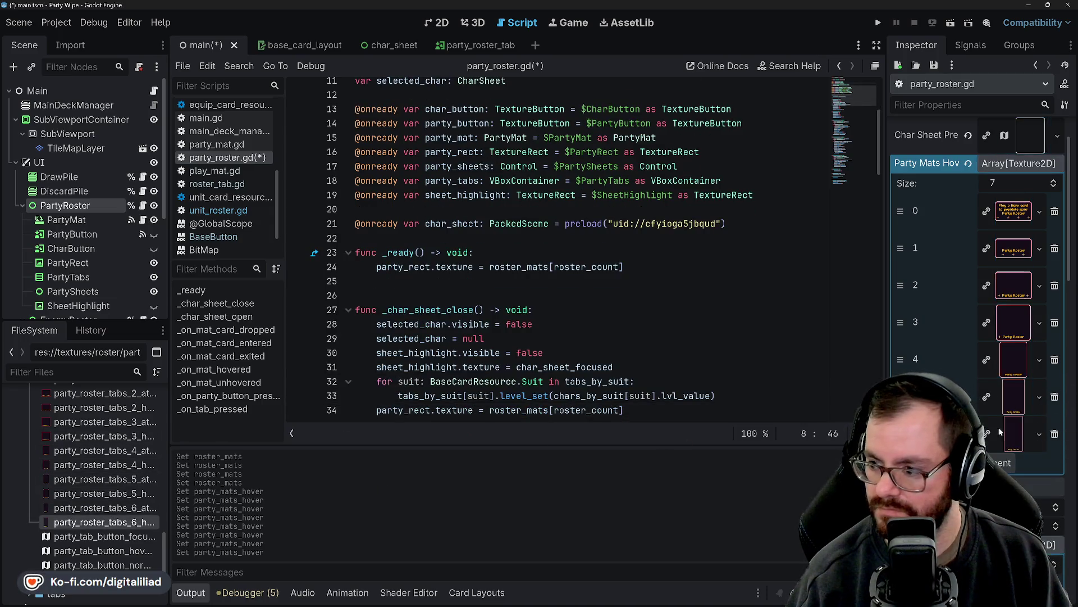
{"action": "left_click", "coordinate": [602, 281]}
{"action": "key", "text": "ctrl+s"}
{"action": "key", "text": "Down"}
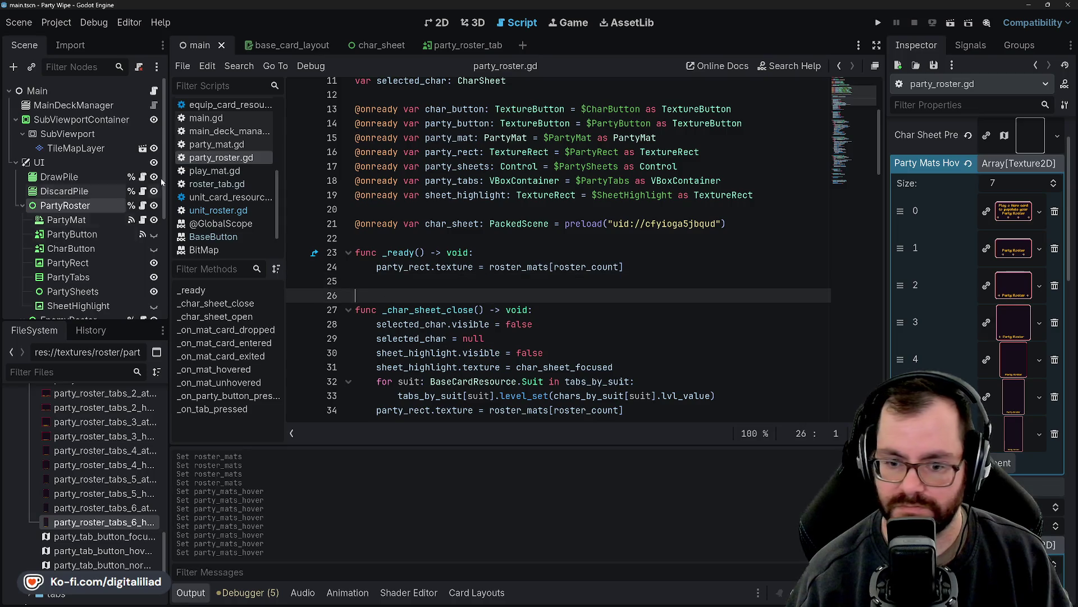
{"action": "left_click", "coordinate": [29, 426]}
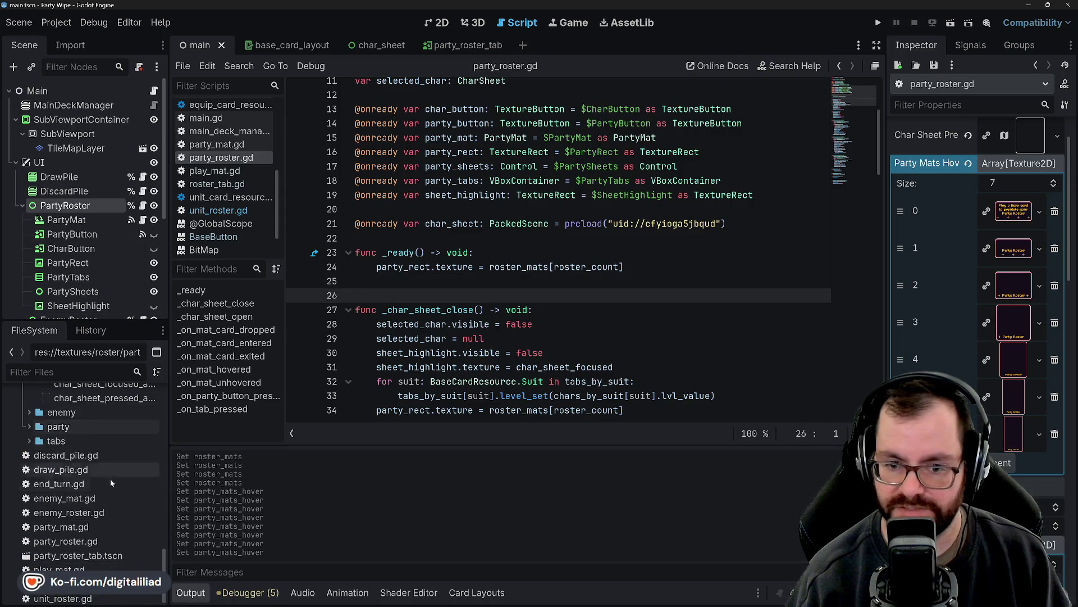
{"action": "scroll", "coordinate": [111, 483], "scroll_direction": "up", "scroll_amount": 2}
{"action": "left_click", "coordinate": [486, 269]}
{"action": "key", "text": "Up"}
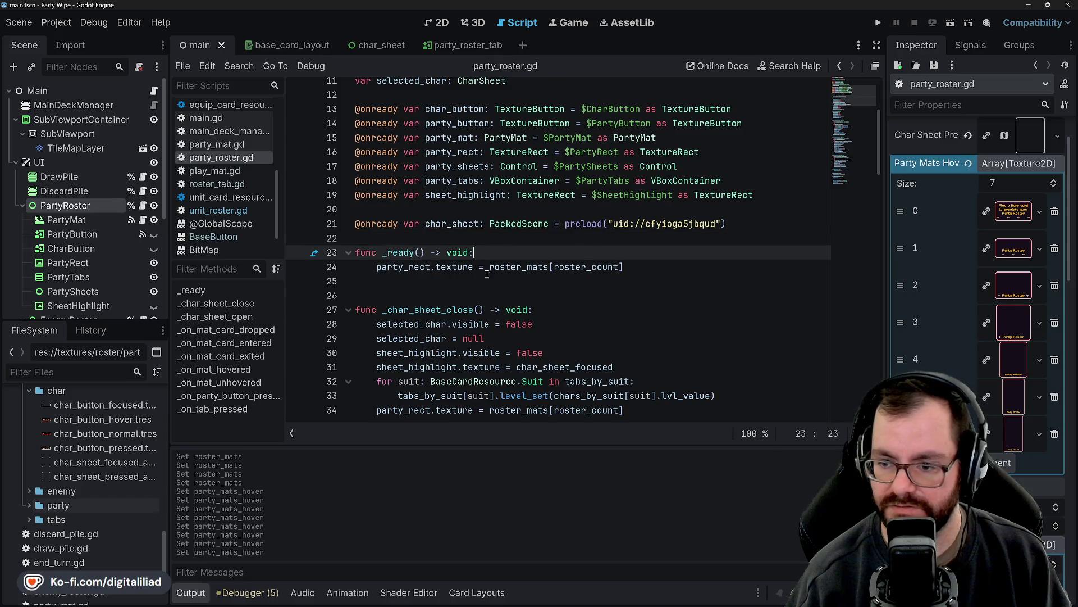
{"action": "key", "text": "Down"}
{"action": "key", "text": "ctrl+s"}
{"action": "key", "text": "Down"}
{"action": "key", "text": "Down"}
{"action": "scroll", "coordinate": [562, 214], "scroll_direction": "down", "scroll_amount": 3}
{"action": "left_click", "coordinate": [562, 215]}
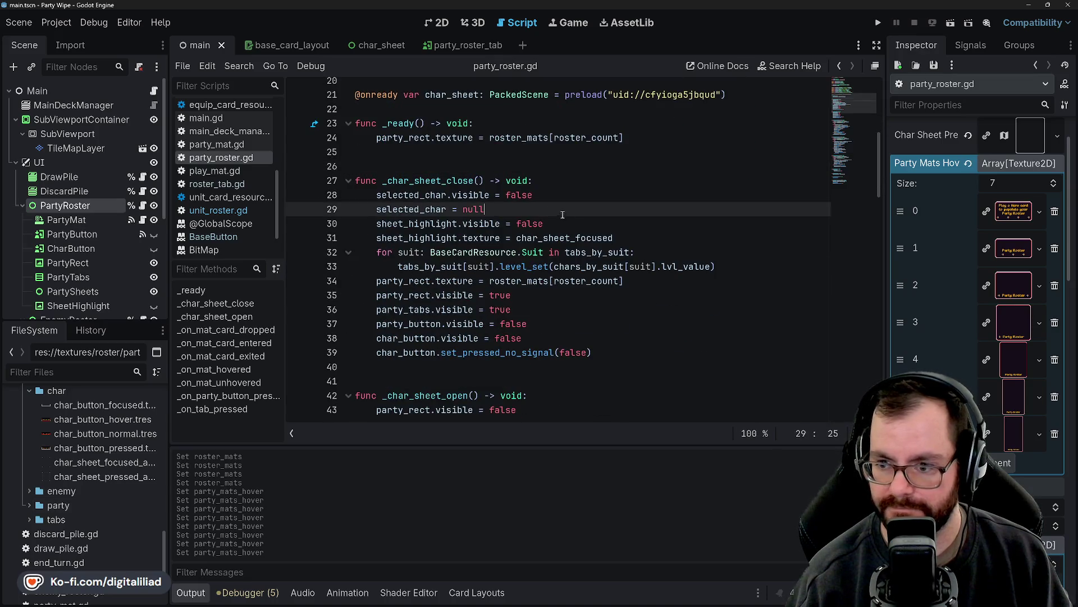
{"action": "left_click", "coordinate": [538, 302]}
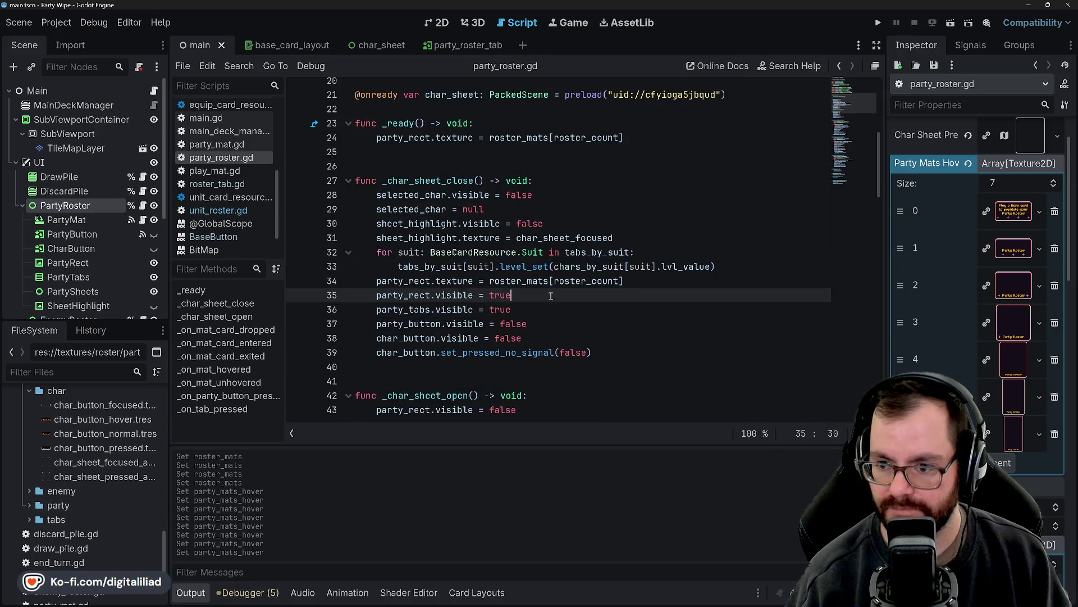
{"action": "left_click", "coordinate": [541, 310]}
{"action": "left_click", "coordinate": [546, 324]}
{"action": "left_click", "coordinate": [551, 337]}
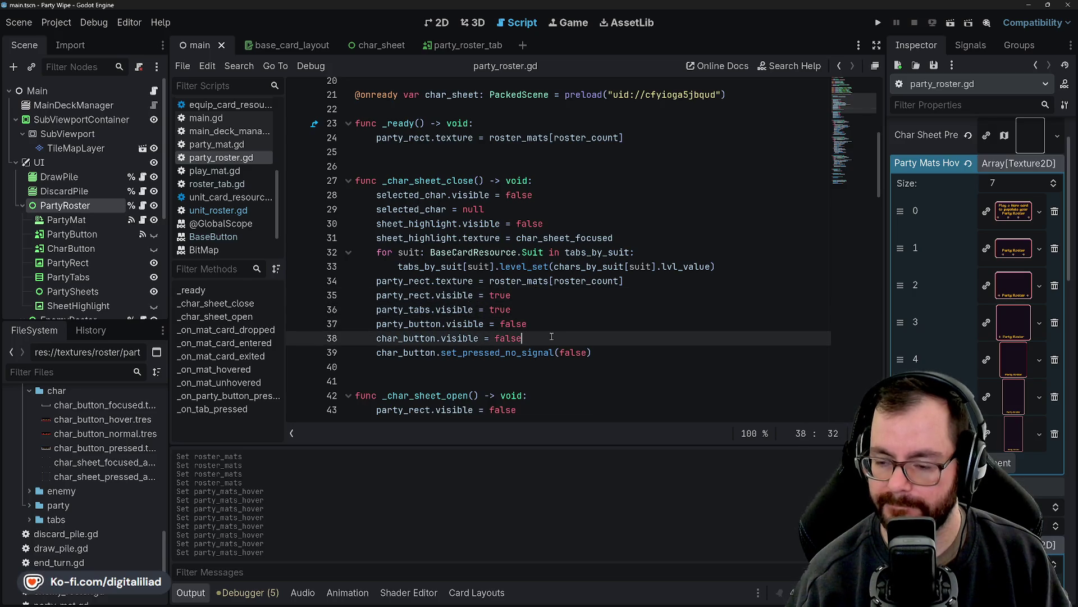
{"action": "scroll", "coordinate": [433, 295], "scroll_direction": "down", "scroll_amount": 8}
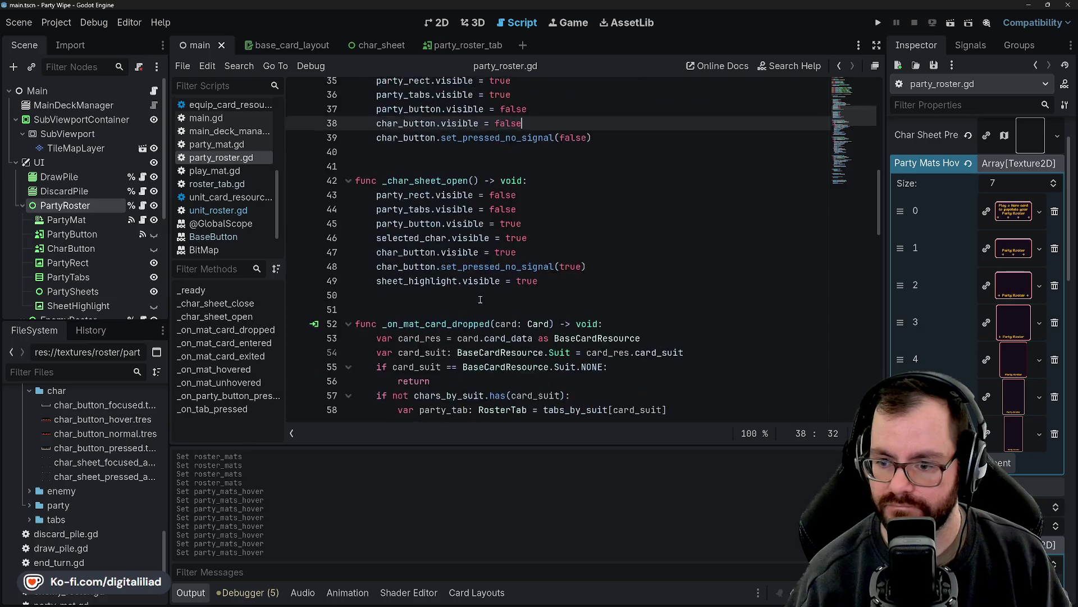
{"action": "scroll", "coordinate": [466, 196], "scroll_direction": "down", "scroll_amount": 6}
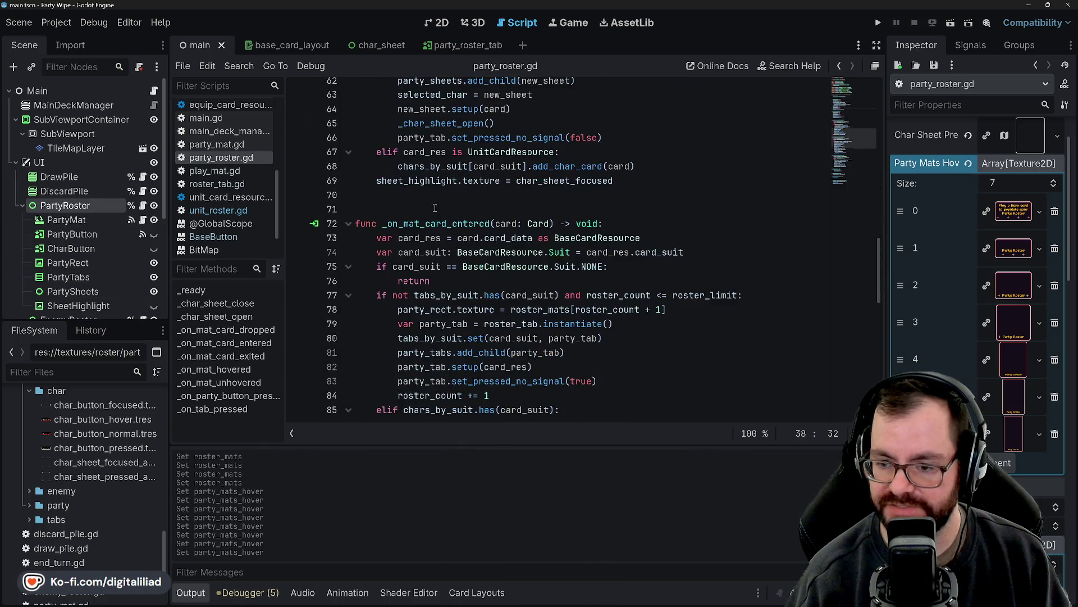
{"action": "scroll", "coordinate": [420, 320], "scroll_direction": "down", "scroll_amount": 3}
{"action": "scroll", "coordinate": [467, 338], "scroll_direction": "up", "scroll_amount": 16}
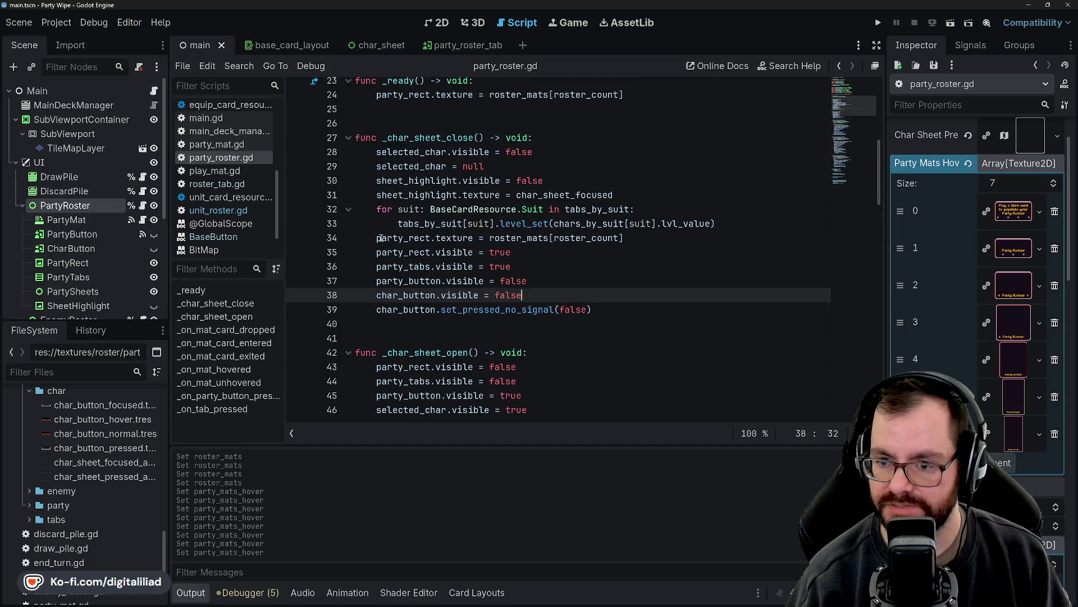
{"action": "left_click_drag", "start_coordinate": [380, 238], "coordinate": [633, 238]}
{"action": "scroll", "coordinate": [445, 324], "scroll_direction": "down", "scroll_amount": 12}
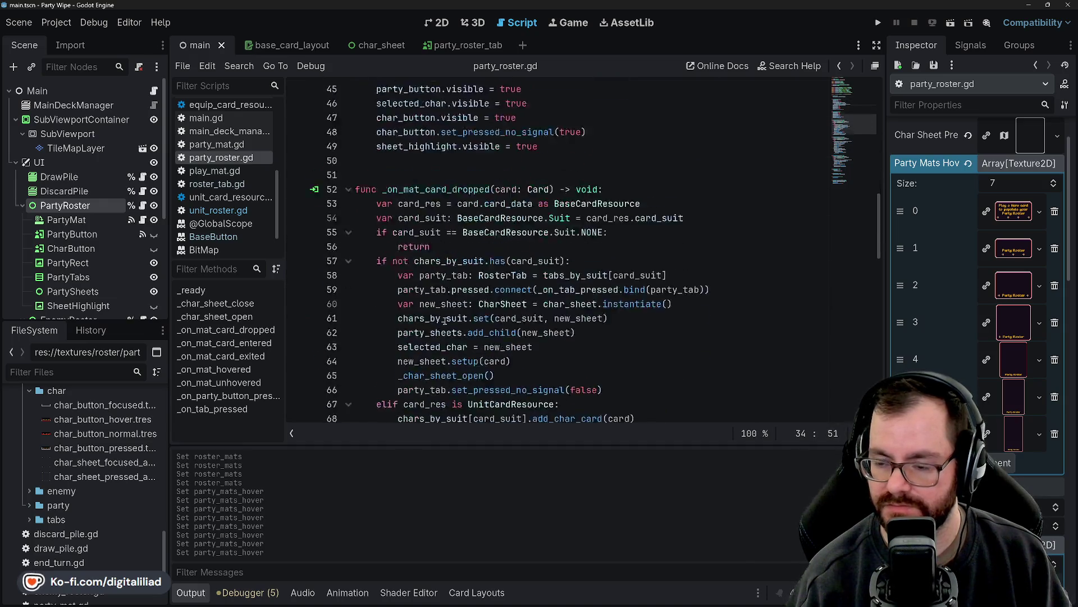
{"action": "scroll", "coordinate": [478, 209], "scroll_direction": "up", "scroll_amount": 19}
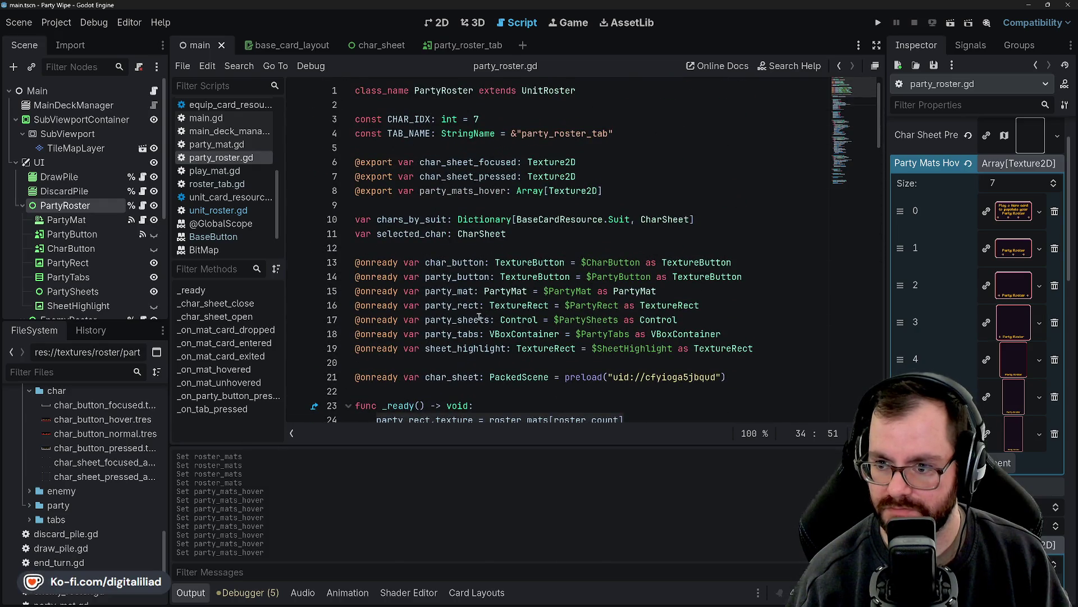
{"action": "scroll", "coordinate": [476, 318], "scroll_direction": "down", "scroll_amount": 1}
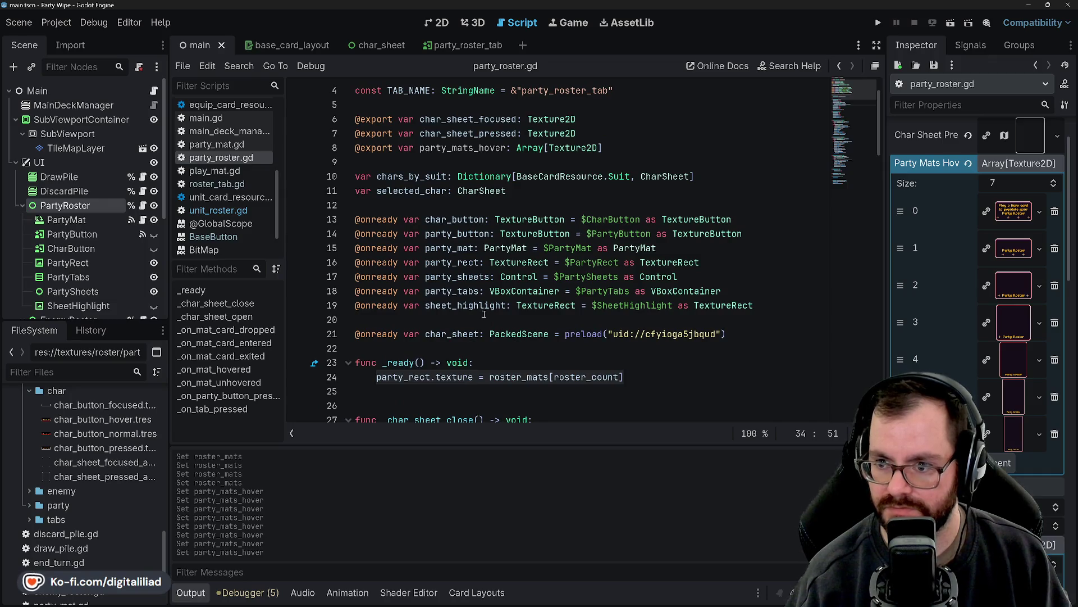
{"action": "scroll", "coordinate": [484, 314], "scroll_direction": "down", "scroll_amount": 16}
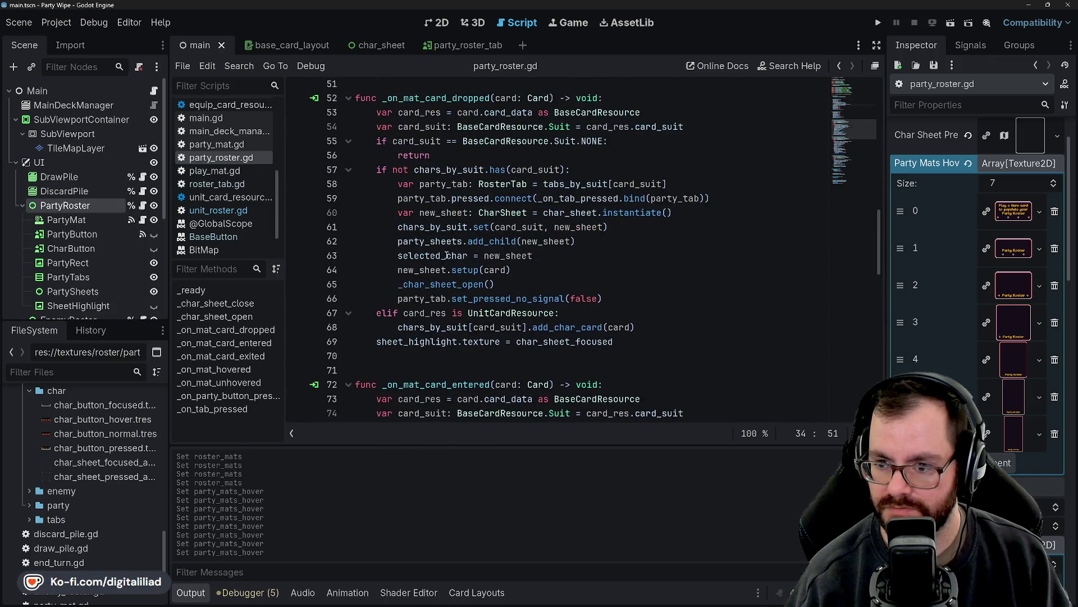
{"action": "scroll", "coordinate": [448, 259], "scroll_direction": "down", "scroll_amount": 3}
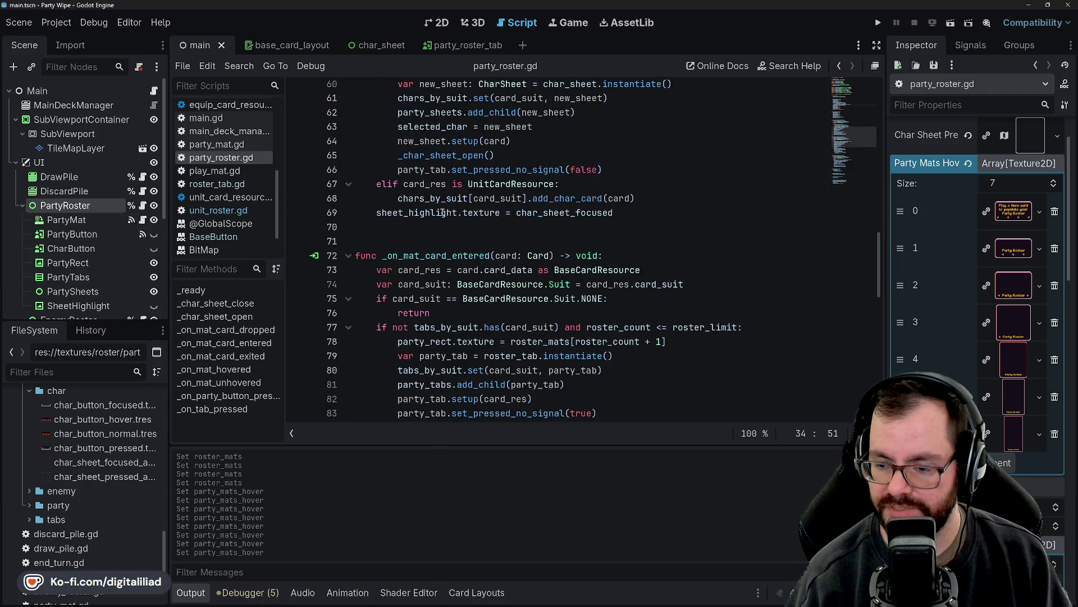
{"action": "scroll", "coordinate": [425, 276], "scroll_direction": "up", "scroll_amount": 4}
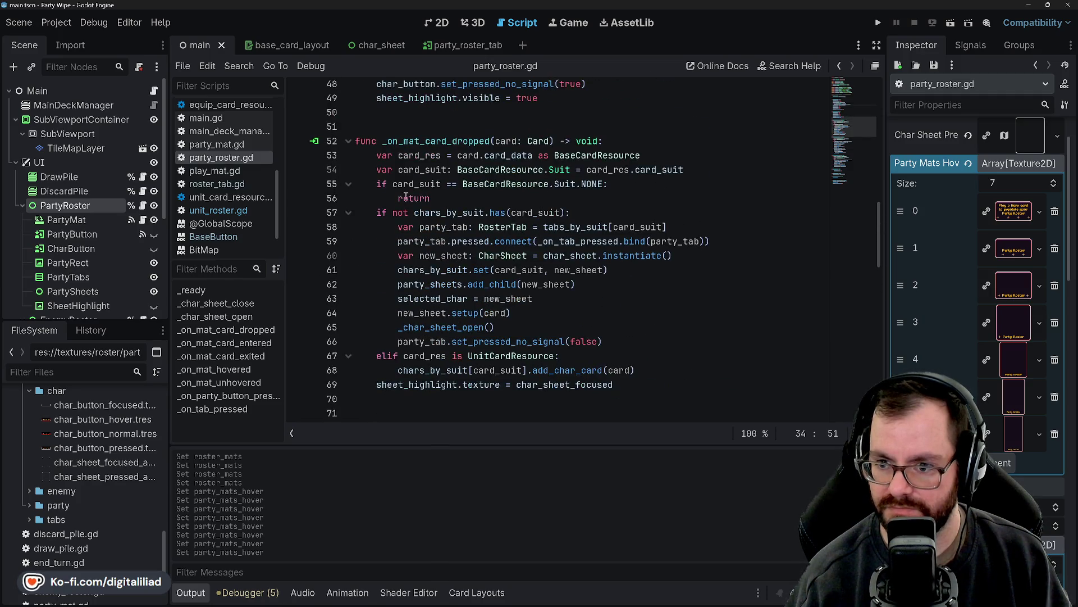
{"action": "scroll", "coordinate": [402, 298], "scroll_direction": "down", "scroll_amount": 5}
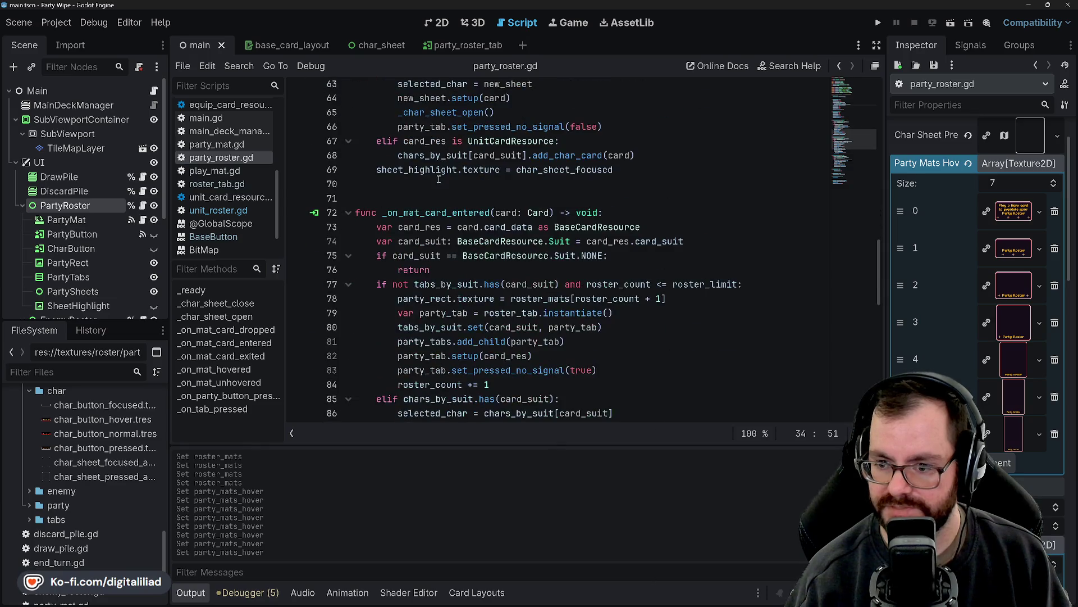
{"action": "scroll", "coordinate": [426, 269], "scroll_direction": "down", "scroll_amount": 1}
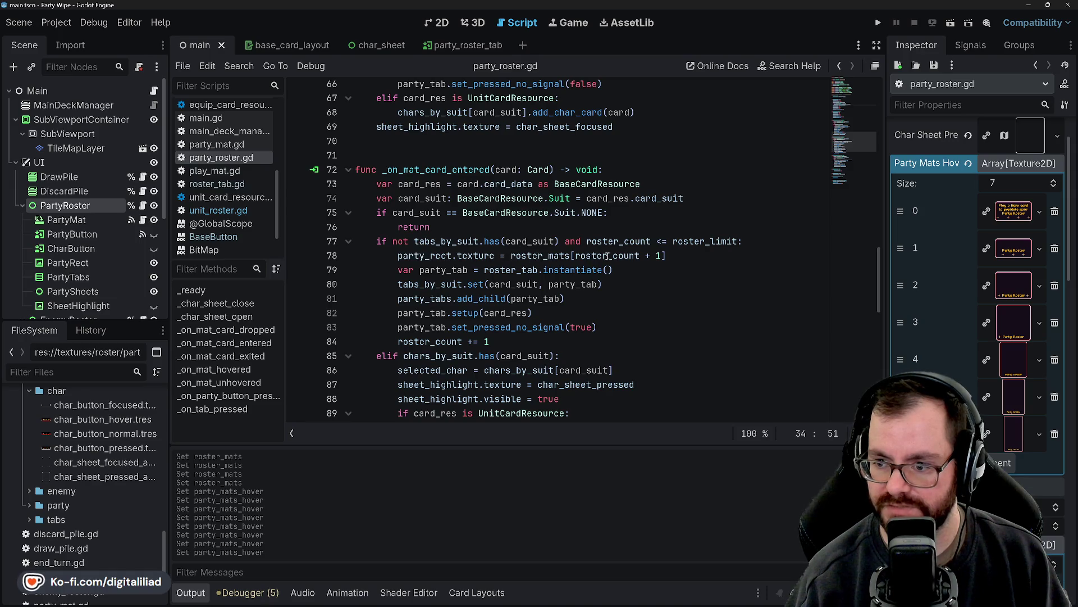
- Replace roster_mats with party_mats_hover on line 78 via the autocomplete list
{"action": "double_click", "coordinate": [565, 260]}
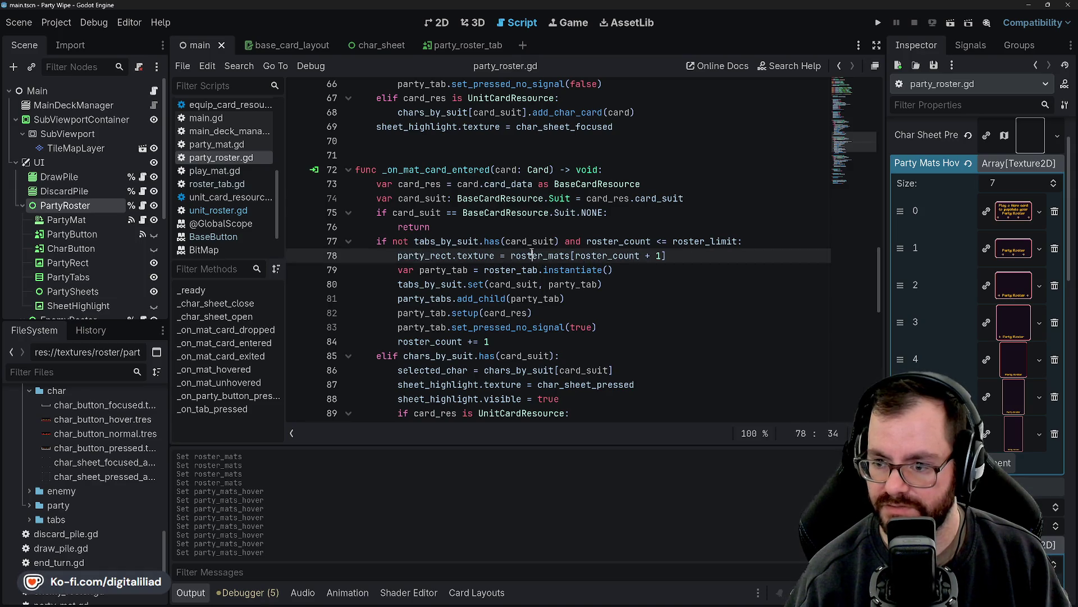
{"action": "type", "text": "roster"}
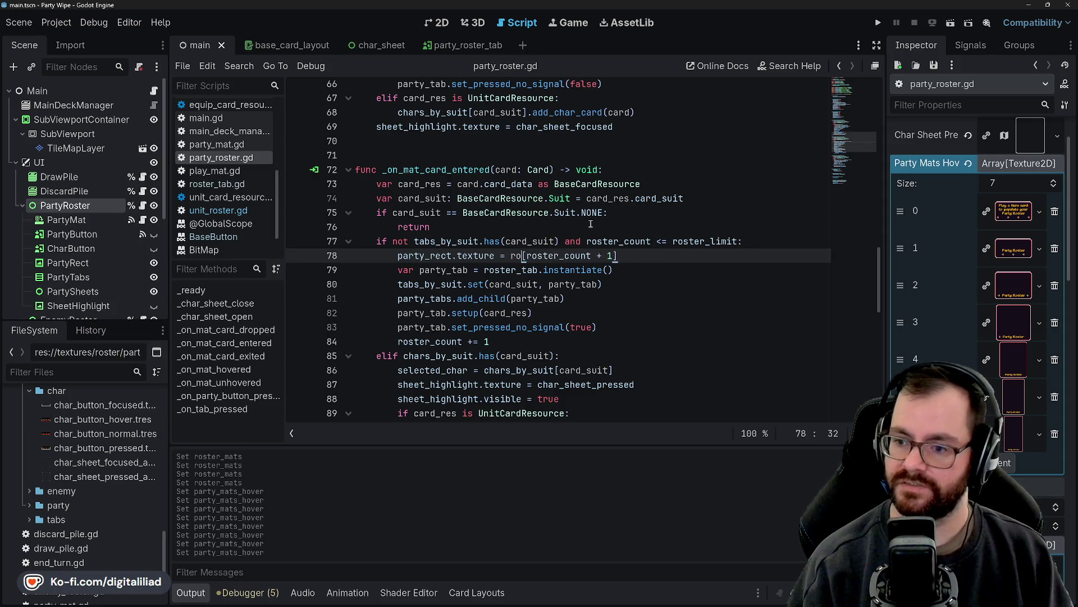
{"action": "key", "text": "BackSpace"}
{"action": "key", "text": "BackSpace"}
{"action": "key", "text": "BackSpace"}
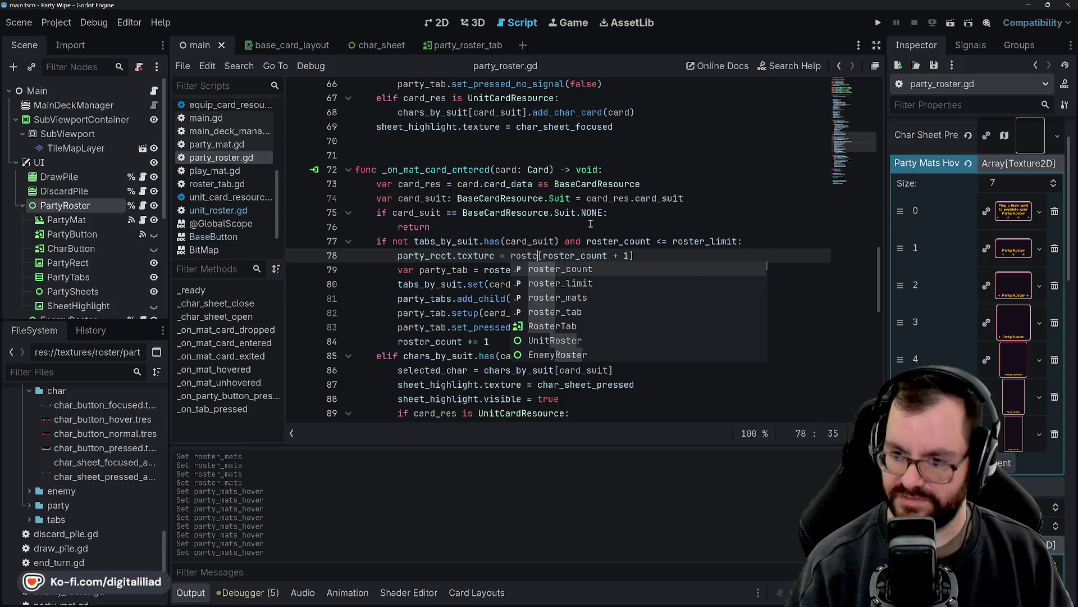
{"action": "type", "text": "party_"}
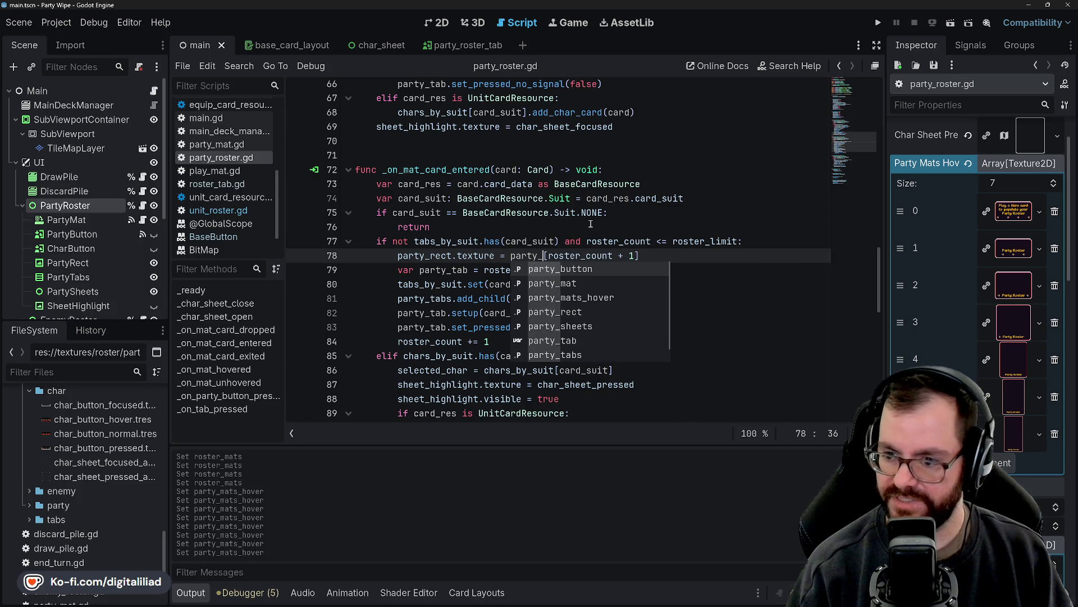
{"action": "key", "text": "Down"}
{"action": "key", "text": "Down"}
{"action": "key", "text": "Return"}
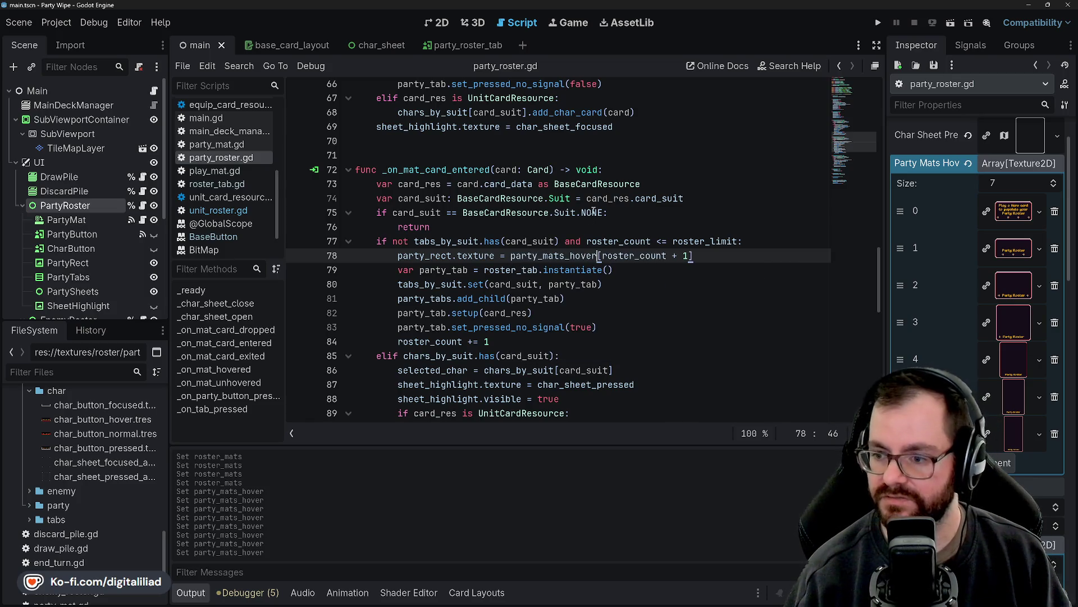
{"action": "left_click", "coordinate": [590, 184]}
{"action": "left_click", "coordinate": [491, 227]}
{"action": "scroll", "coordinate": [490, 253], "scroll_direction": "down", "scroll_amount": 1}
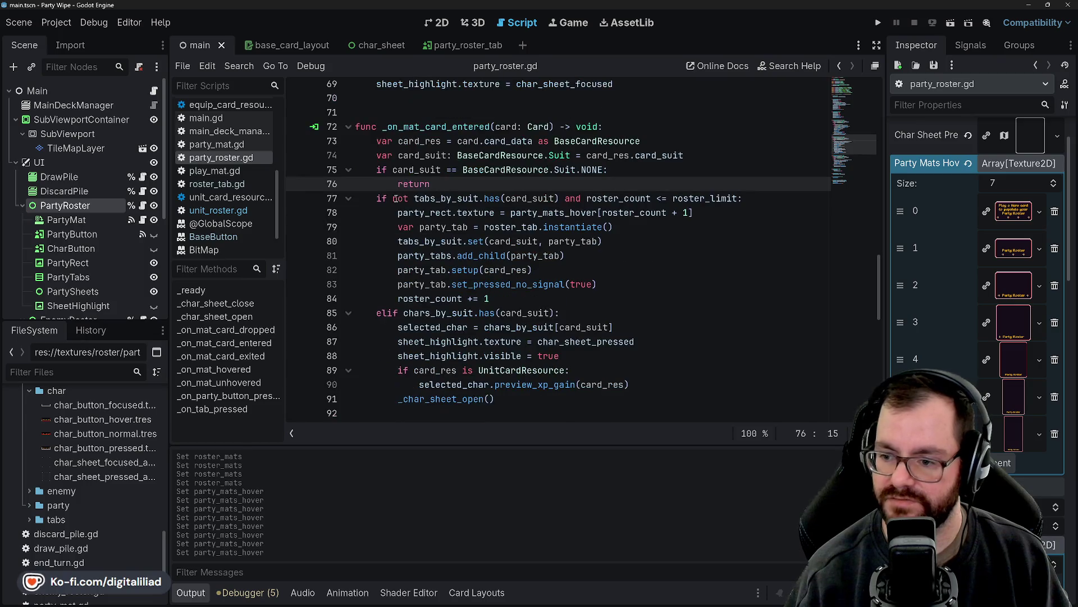
{"action": "left_click", "coordinate": [508, 313]}
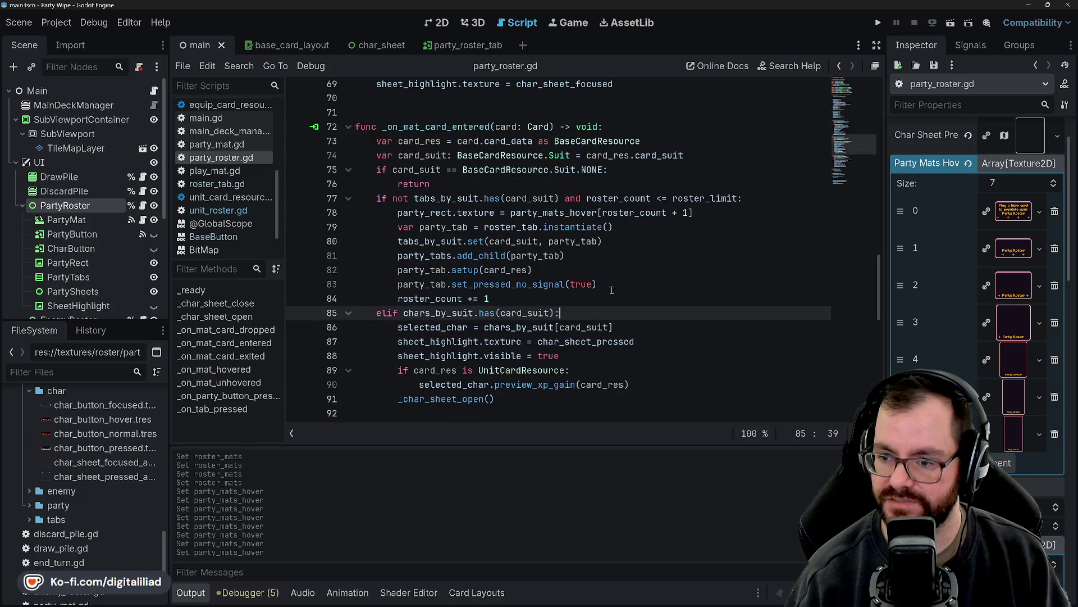
{"action": "left_click", "coordinate": [622, 269]}
- Run the game and drop a Knight card onto the Party Roster
{"action": "left_click", "coordinate": [879, 23]}
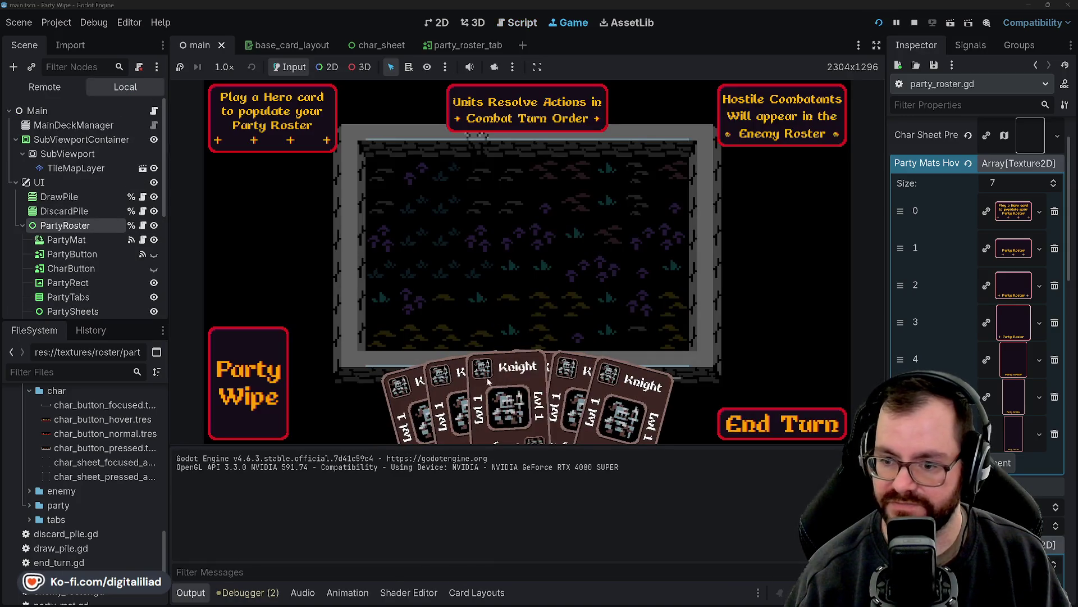
{"action": "left_click_drag", "start_coordinate": [528, 408], "coordinate": [380, 250]}
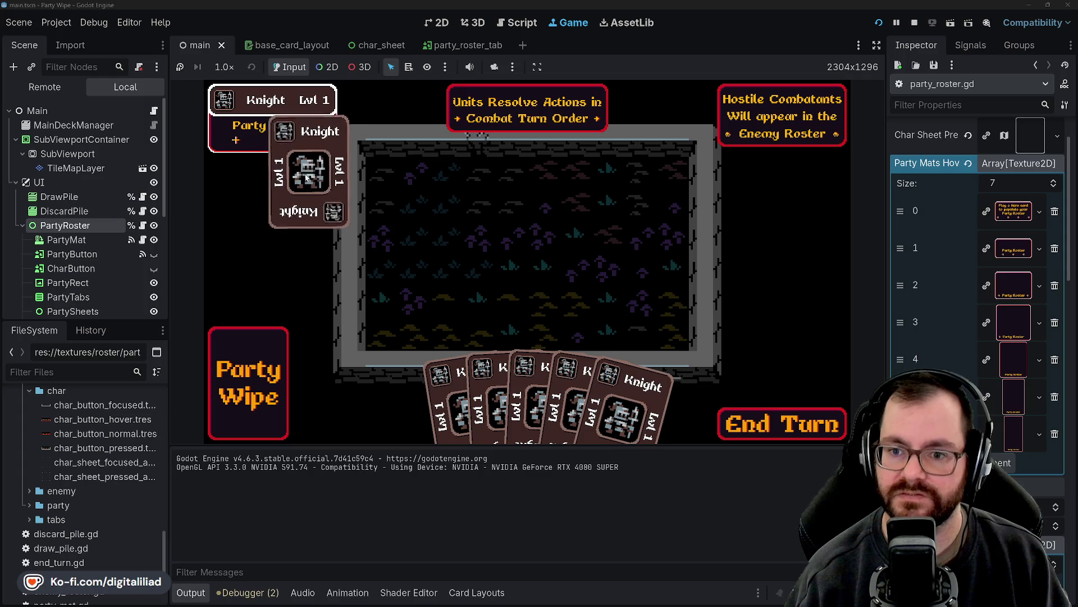
{"action": "left_click", "coordinate": [267, 206]}
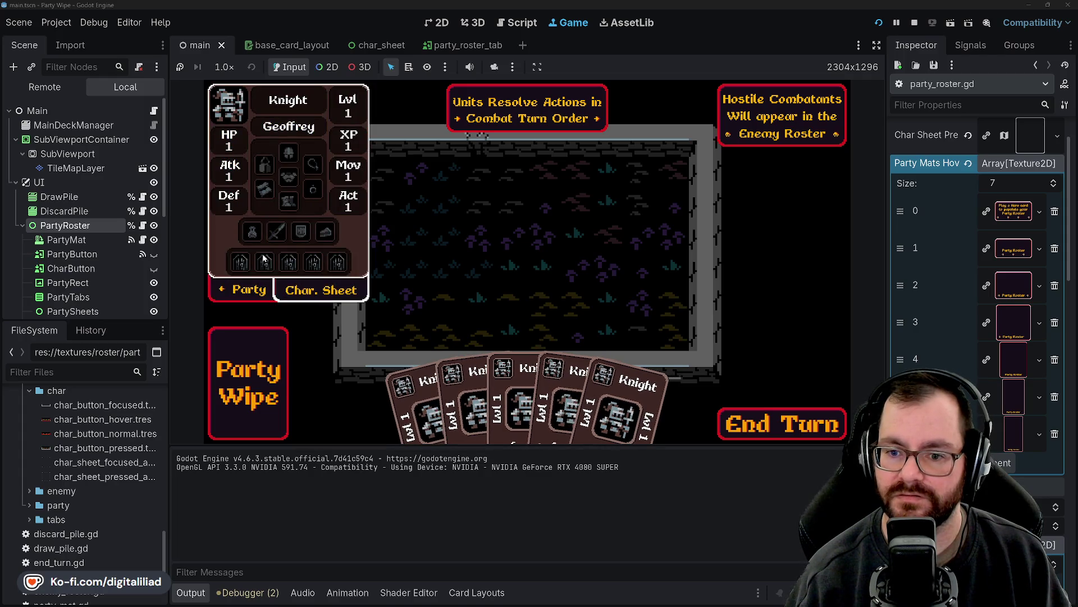
{"action": "left_click", "coordinate": [247, 295]}
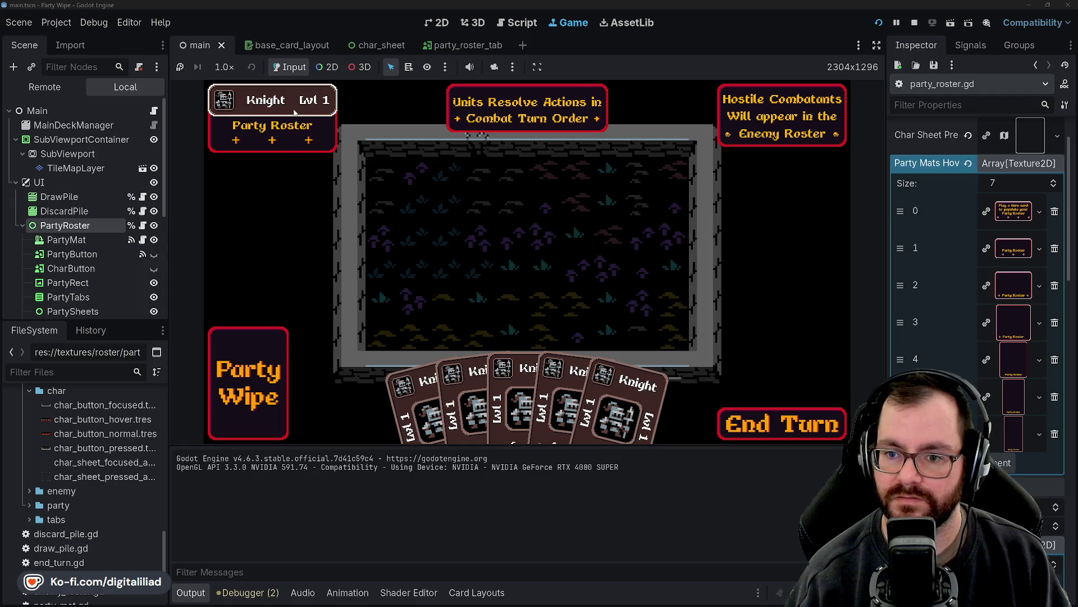
- Drop a second Knight card, toggle the Knight's character sheet, and restart the game
{"action": "left_click_drag", "start_coordinate": [509, 393], "coordinate": [371, 236]}
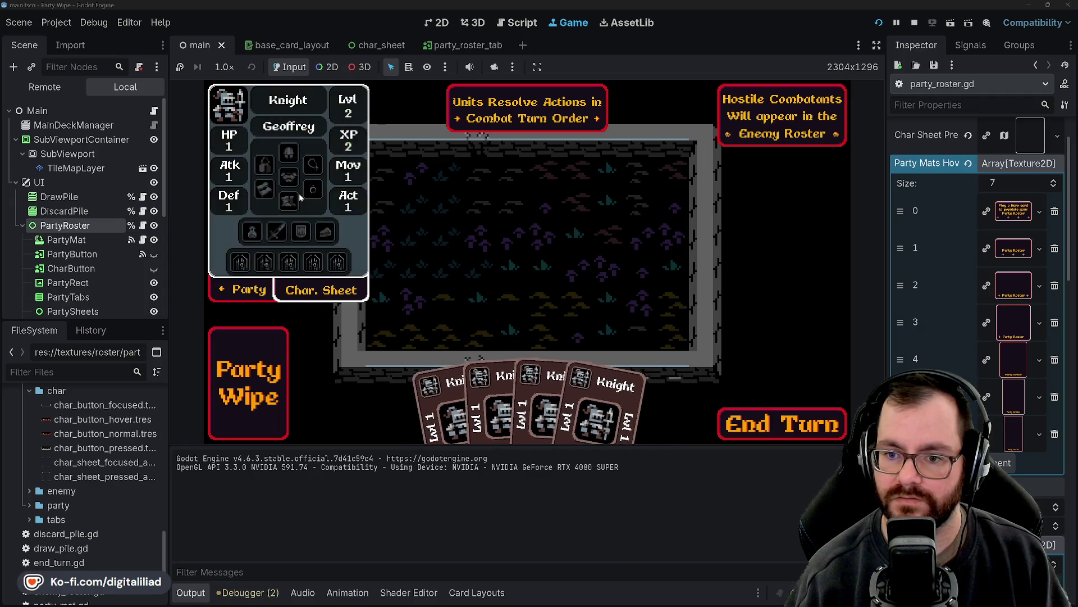
{"action": "left_click", "coordinate": [247, 289]}
{"action": "left_click", "coordinate": [280, 100]}
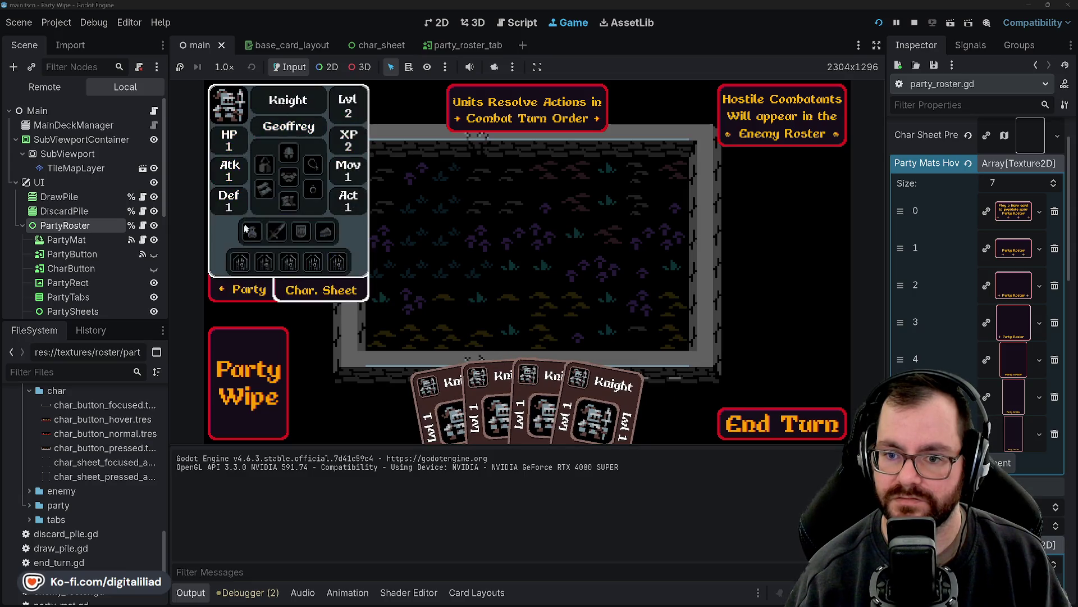
{"action": "left_click", "coordinate": [235, 294]}
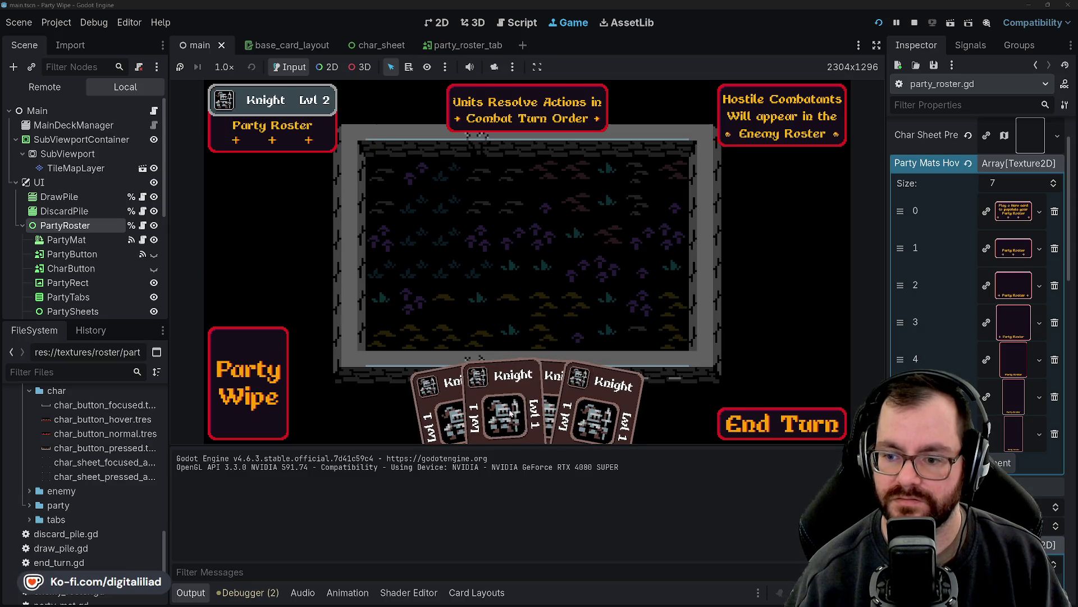
{"action": "left_click", "coordinate": [476, 396]}
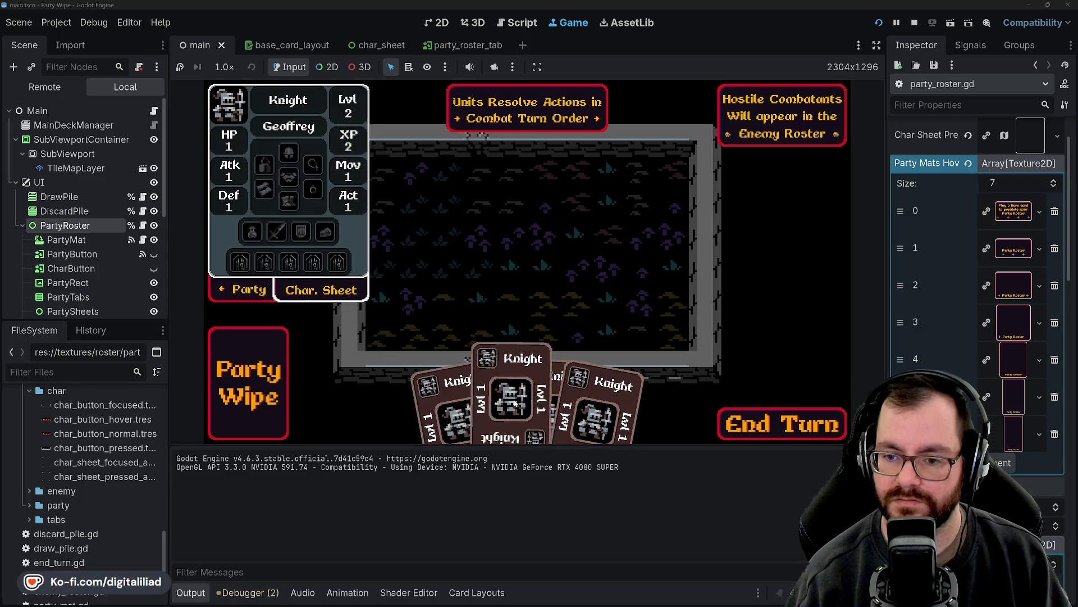
{"action": "left_click", "coordinate": [235, 282]}
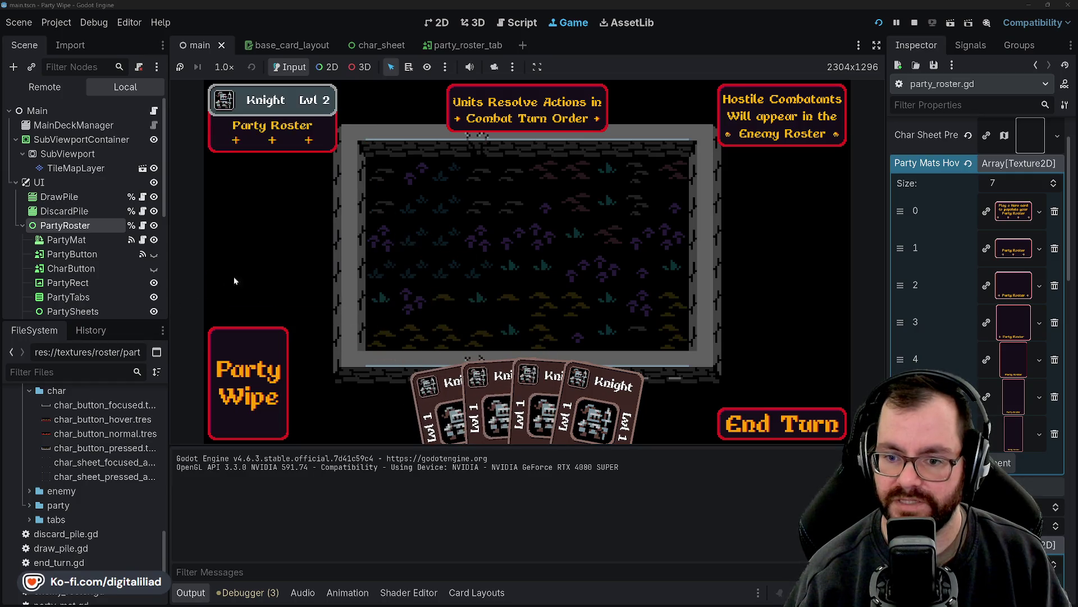
{"action": "left_click", "coordinate": [879, 23]}
- Stop the game and set Project Settings Display > Window Mode to Fullscreen
{"action": "left_click", "coordinate": [915, 23]}
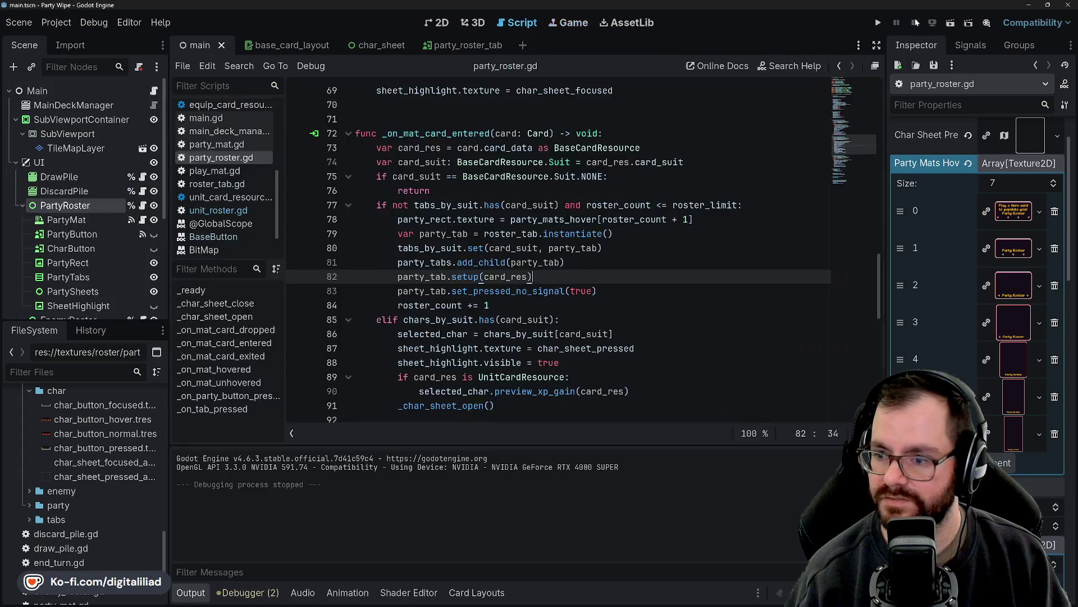
{"action": "left_click", "coordinate": [130, 23]}
{"action": "mouse_move", "coordinate": [56, 23]}
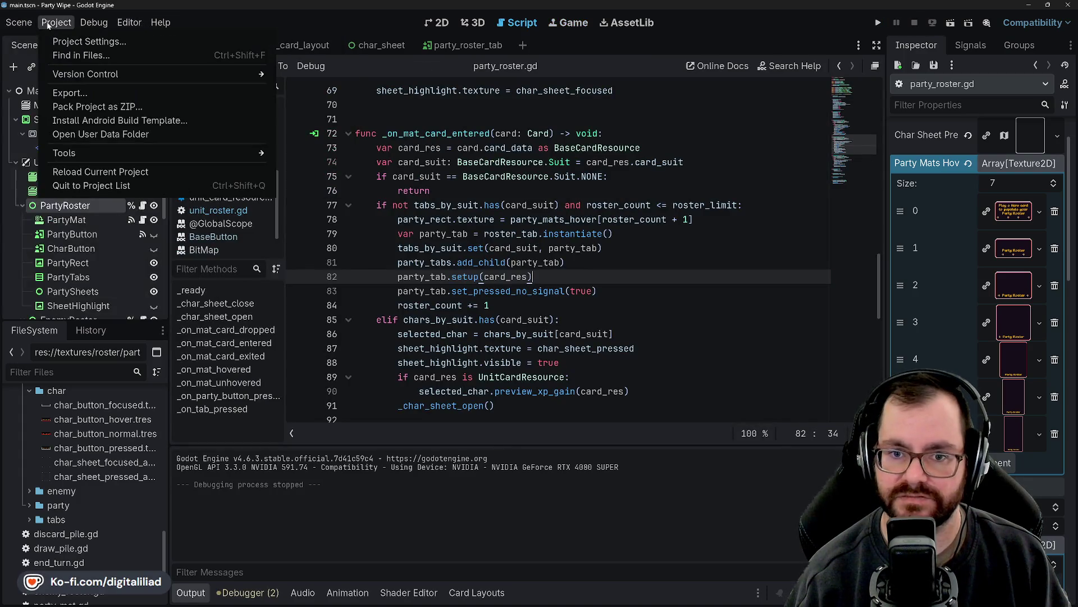
{"action": "left_click", "coordinate": [96, 41]}
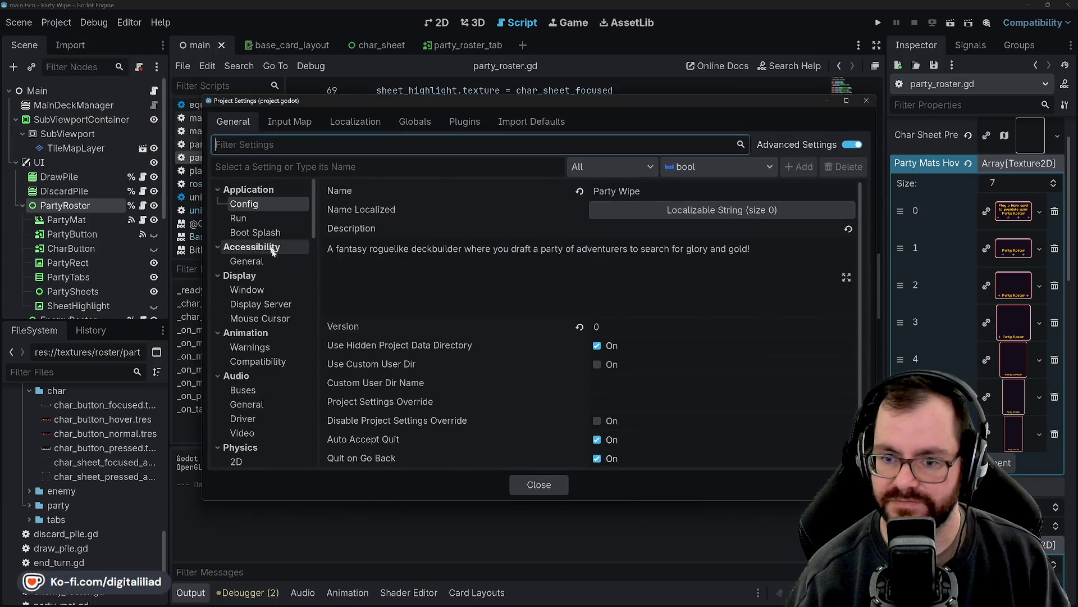
{"action": "left_click", "coordinate": [247, 289]}
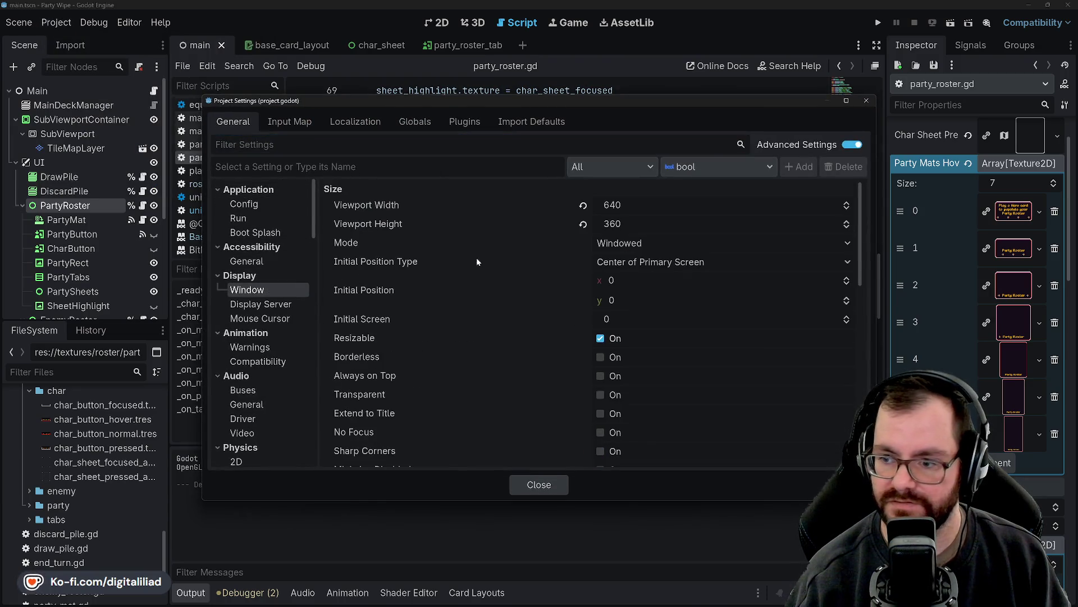
{"action": "left_click", "coordinate": [632, 245]}
{"action": "left_click", "coordinate": [631, 307]}
{"action": "left_click", "coordinate": [535, 484]}
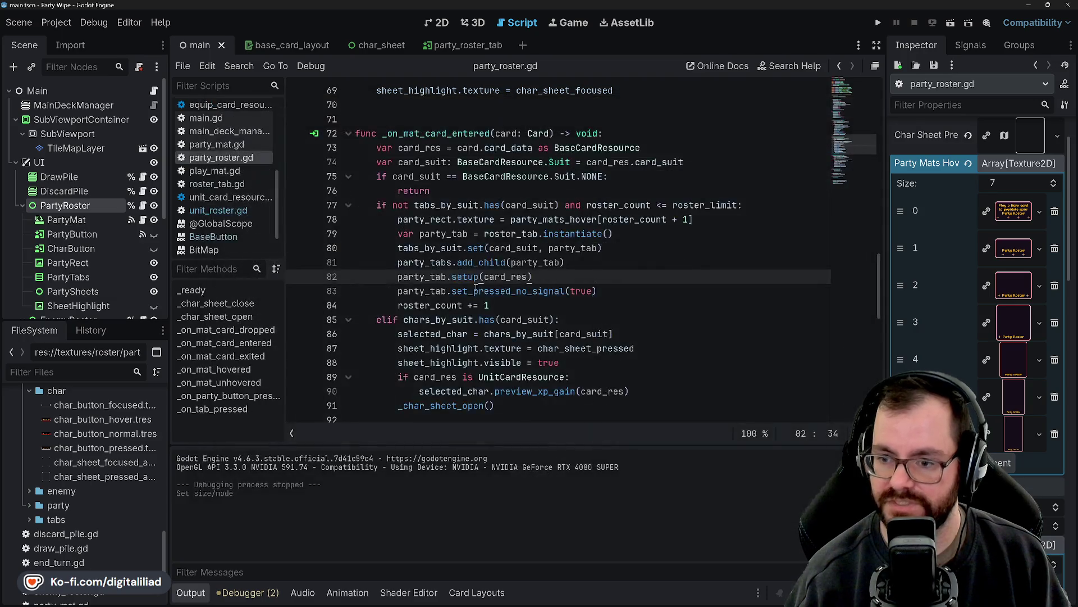
- In the Game view, check the embedding options and launch the game
{"action": "left_click", "coordinate": [550, 23]}
{"action": "left_click", "coordinate": [536, 68]}
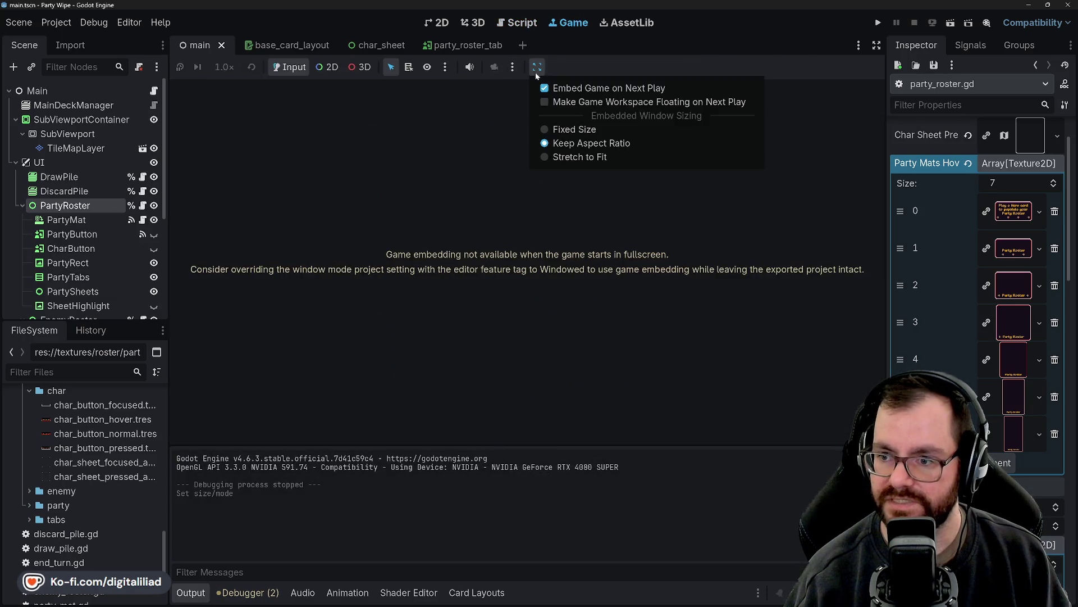
{"action": "left_click", "coordinate": [581, 72]}
{"action": "left_click", "coordinate": [878, 22]}
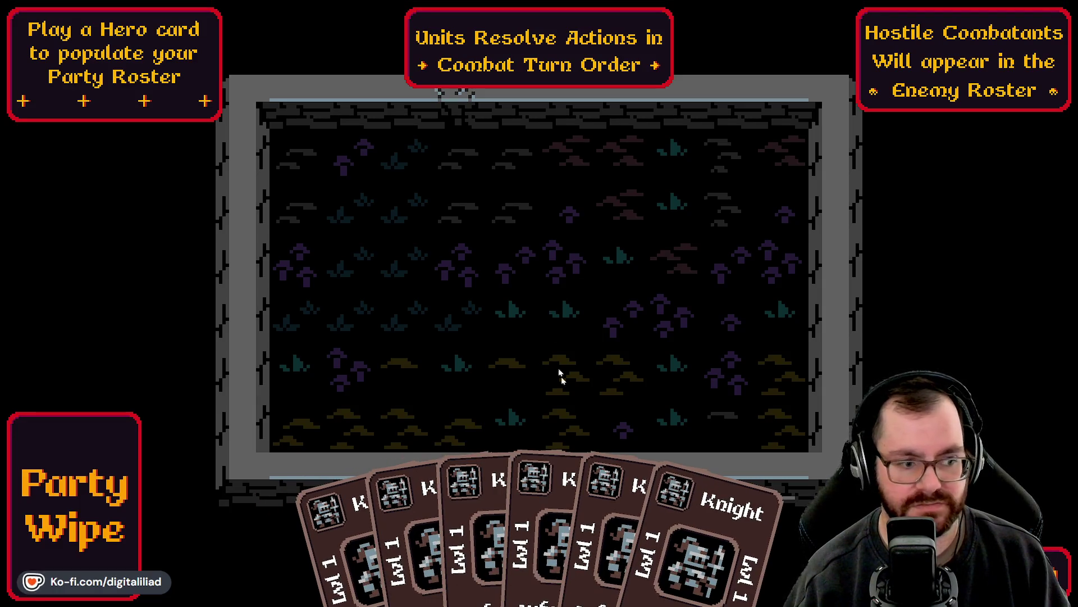
- Drop Knight cards onto the Party Roster and the Knight's character sheet, toggling views
{"action": "mouse_move", "coordinate": [544, 523]}
{"action": "left_mouse_down"}
{"action": "mouse_move", "coordinate": [383, 331]}
{"action": "mouse_move", "coordinate": [140, 148]}
{"action": "mouse_move", "coordinate": [365, 275]}
{"action": "mouse_move", "coordinate": [201, 176]}
{"action": "mouse_move", "coordinate": [218, 219]}
{"action": "mouse_move", "coordinate": [204, 208]}
{"action": "mouse_move", "coordinate": [323, 221]}
{"action": "mouse_move", "coordinate": [243, 190]}
{"action": "mouse_move", "coordinate": [225, 208]}
{"action": "mouse_move", "coordinate": [389, 348]}
{"action": "mouse_move", "coordinate": [95, 183]}
{"action": "mouse_move", "coordinate": [507, 318]}
{"action": "mouse_move", "coordinate": [491, 310]}
{"action": "mouse_move", "coordinate": [128, 538]}
{"action": "mouse_move", "coordinate": [270, 378]}
{"action": "mouse_move", "coordinate": [141, 168]}
{"action": "mouse_move", "coordinate": [668, 202]}
{"action": "mouse_move", "coordinate": [657, 147]}
{"action": "mouse_move", "coordinate": [904, 174]}
{"action": "mouse_move", "coordinate": [226, 144]}
{"action": "mouse_move", "coordinate": [734, 168]}
{"action": "mouse_move", "coordinate": [927, 160]}
{"action": "left_mouse_up"}
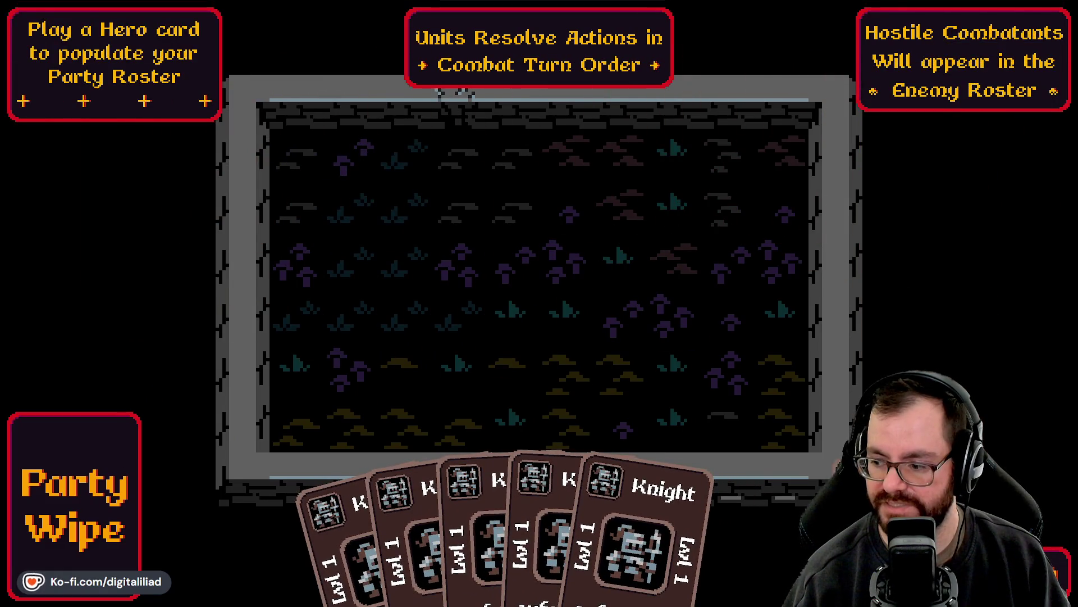
{"action": "mouse_move", "coordinate": [562, 505]}
{"action": "left_mouse_down"}
{"action": "mouse_move", "coordinate": [545, 307]}
{"action": "mouse_move", "coordinate": [120, 494]}
{"action": "mouse_move", "coordinate": [524, 370]}
{"action": "mouse_move", "coordinate": [166, 498]}
{"action": "mouse_move", "coordinate": [705, 284]}
{"action": "mouse_move", "coordinate": [174, 180]}
{"action": "mouse_move", "coordinate": [200, 219]}
{"action": "mouse_move", "coordinate": [397, 354]}
{"action": "mouse_move", "coordinate": [231, 174]}
{"action": "mouse_move", "coordinate": [216, 203]}
{"action": "mouse_move", "coordinate": [306, 265]}
{"action": "mouse_move", "coordinate": [197, 140]}
{"action": "mouse_move", "coordinate": [205, 159]}
{"action": "mouse_move", "coordinate": [437, 335]}
{"action": "mouse_move", "coordinate": [199, 150]}
{"action": "mouse_move", "coordinate": [168, 168]}
{"action": "left_mouse_up"}
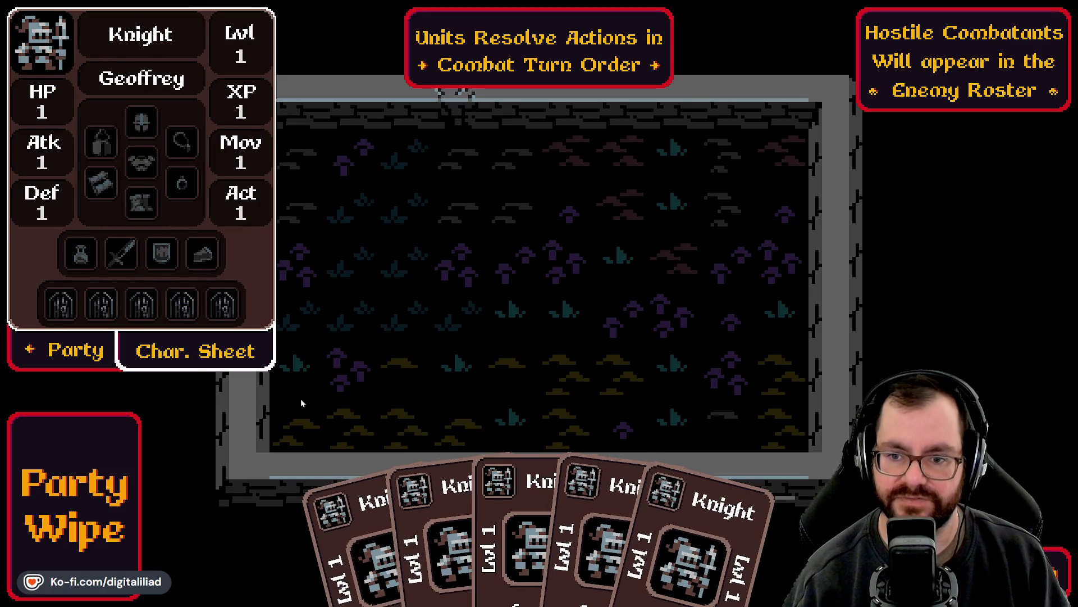
{"action": "mouse_move", "coordinate": [522, 534]}
{"action": "left_mouse_down"}
{"action": "mouse_move", "coordinate": [147, 182]}
{"action": "mouse_move", "coordinate": [157, 185]}
{"action": "left_mouse_up"}
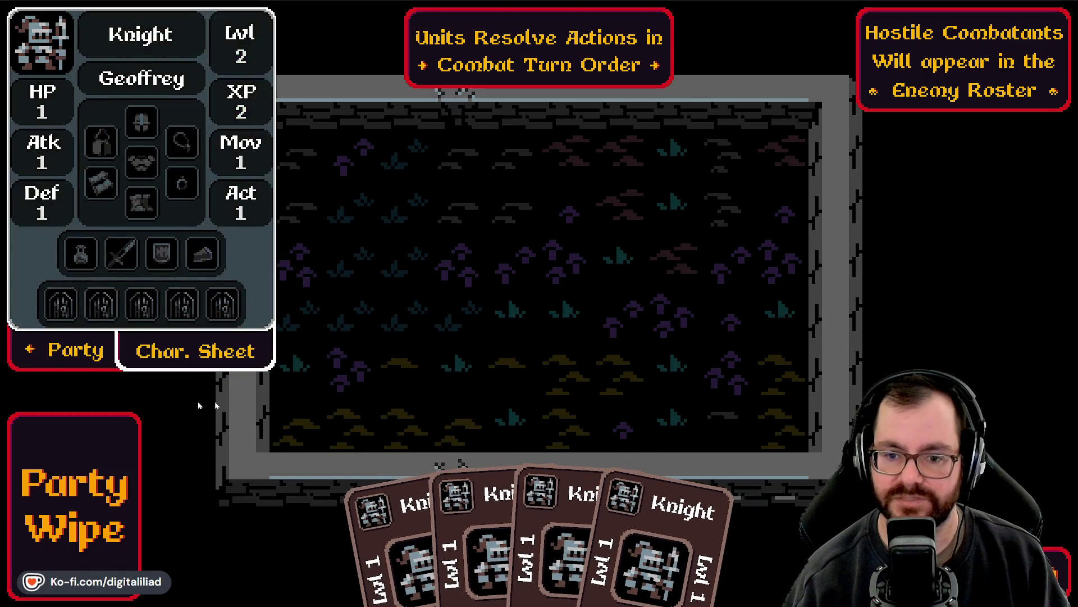
{"action": "left_click", "coordinate": [45, 352]}
{"action": "left_click", "coordinate": [90, 44]}
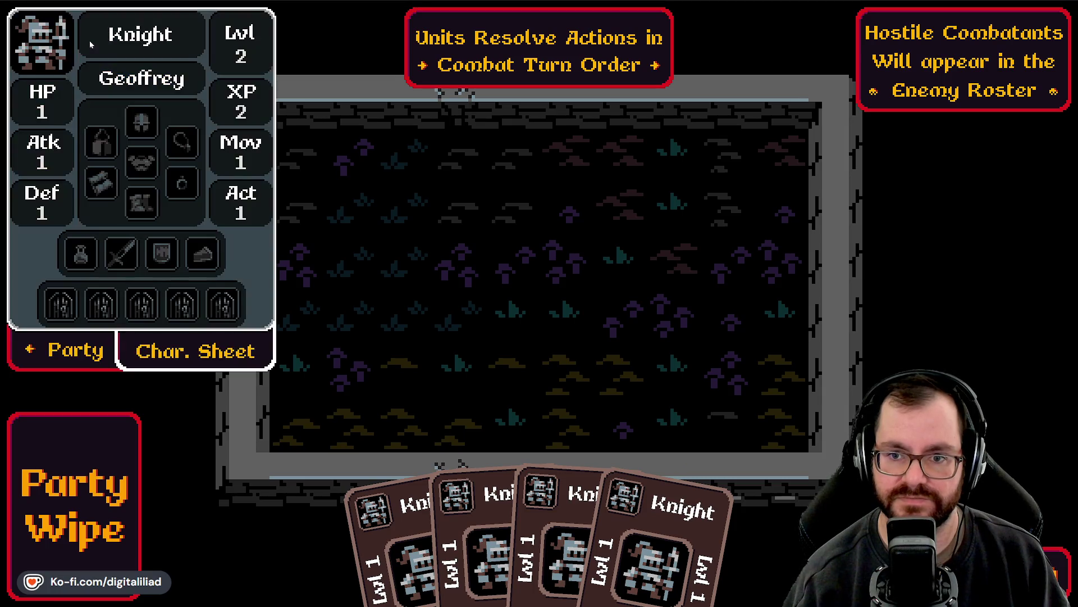
{"action": "left_click", "coordinate": [62, 344]}
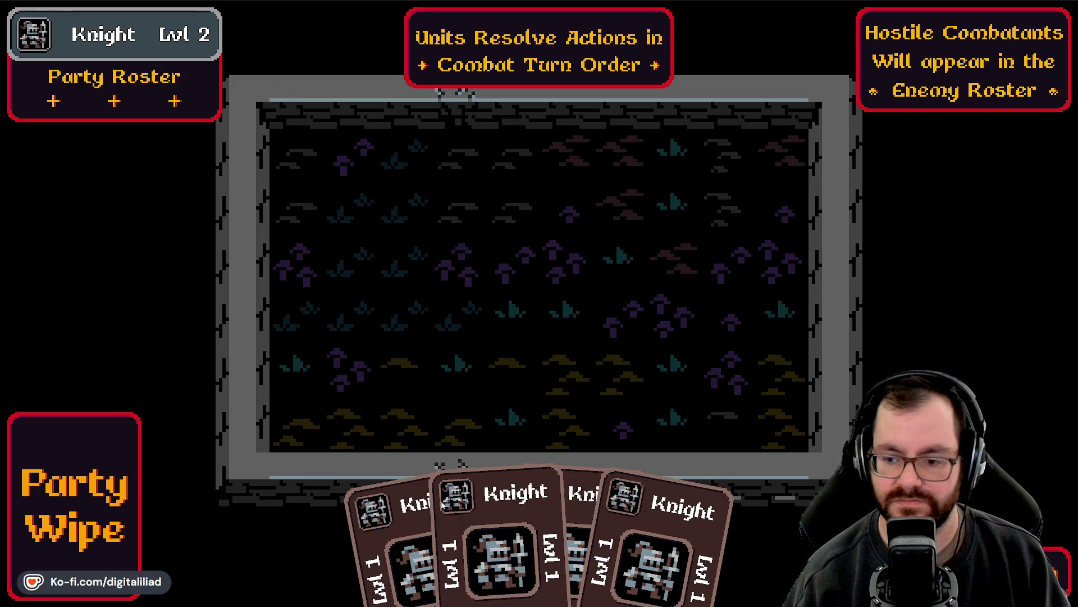
- Feed the Knight more cards until the roster shows it at Lvl 3
{"action": "mouse_move", "coordinate": [404, 523]}
{"action": "left_mouse_down"}
{"action": "mouse_move", "coordinate": [414, 385]}
{"action": "mouse_move", "coordinate": [194, 197]}
{"action": "mouse_move", "coordinate": [292, 275]}
{"action": "left_mouse_up"}
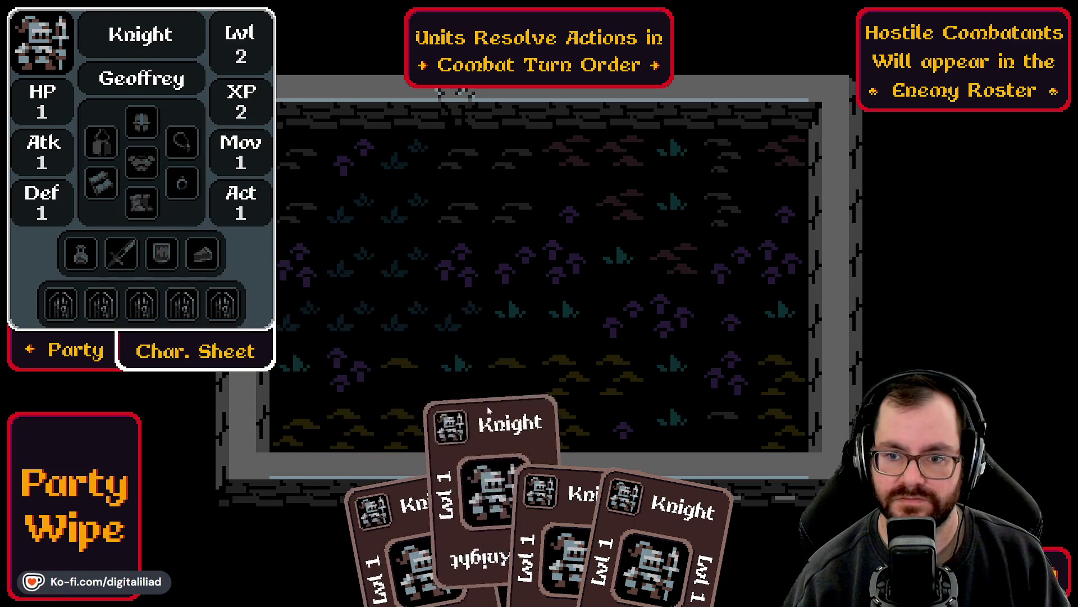
{"action": "left_click", "coordinate": [61, 350]}
{"action": "left_click", "coordinate": [144, 50]}
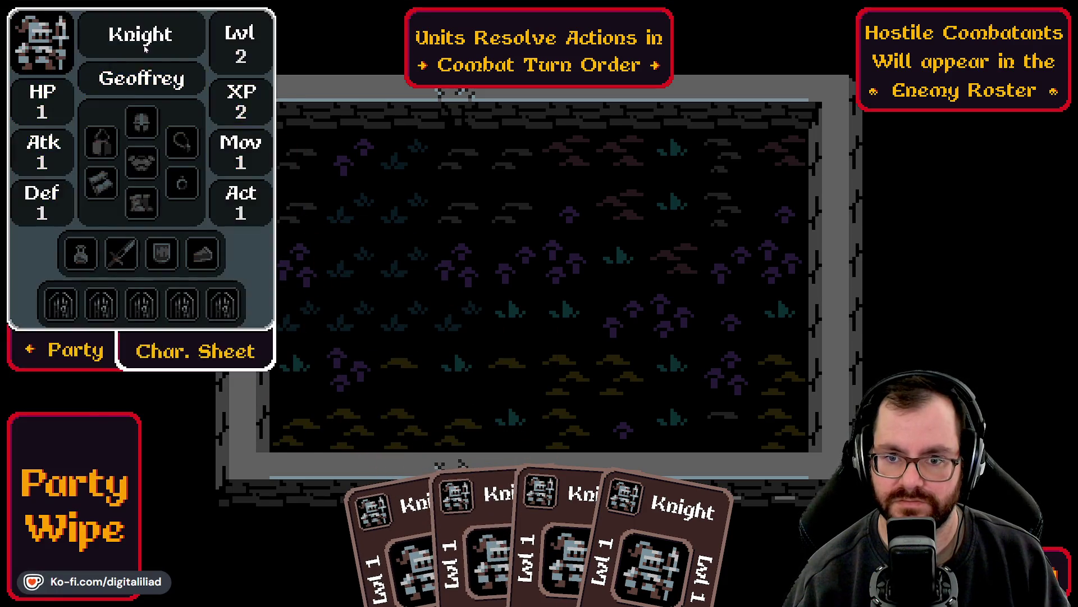
{"action": "left_click", "coordinate": [62, 348]}
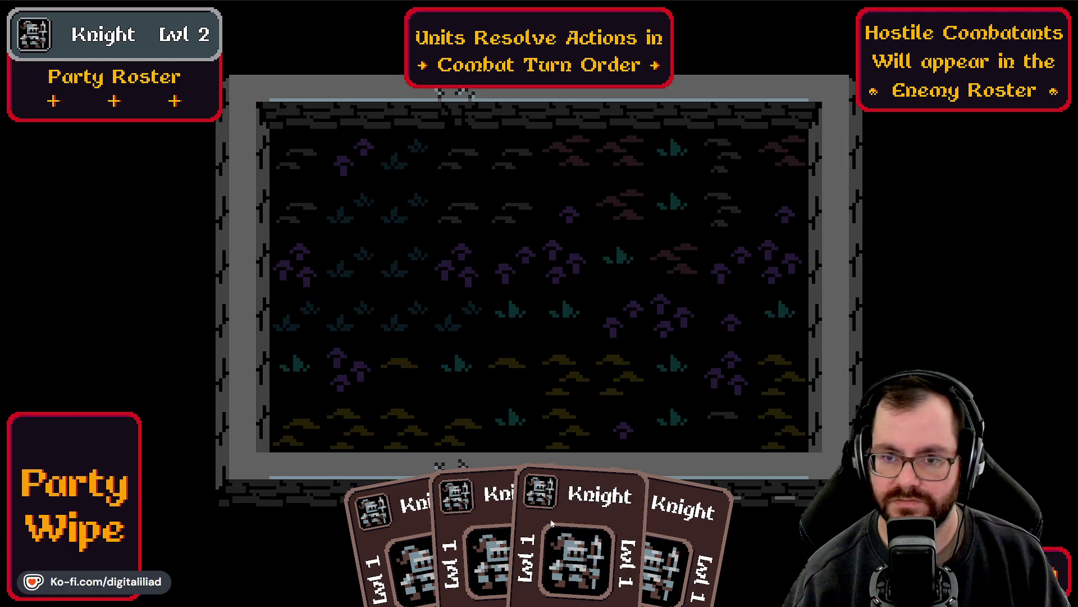
{"action": "mouse_move", "coordinate": [552, 522]}
{"action": "left_mouse_down"}
{"action": "mouse_move", "coordinate": [222, 210]}
{"action": "mouse_move", "coordinate": [194, 216]}
{"action": "mouse_move", "coordinate": [310, 360]}
{"action": "mouse_move", "coordinate": [156, 196]}
{"action": "mouse_move", "coordinate": [385, 394]}
{"action": "left_mouse_up"}
{"action": "mouse_move", "coordinate": [486, 521]}
{"action": "left_mouse_down"}
{"action": "mouse_move", "coordinate": [297, 306]}
{"action": "mouse_move", "coordinate": [79, 174]}
{"action": "mouse_move", "coordinate": [236, 248]}
{"action": "mouse_move", "coordinate": [92, 143]}
{"action": "mouse_move", "coordinate": [189, 252]}
{"action": "mouse_move", "coordinate": [90, 169]}
{"action": "mouse_move", "coordinate": [123, 225]}
{"action": "left_mouse_up"}
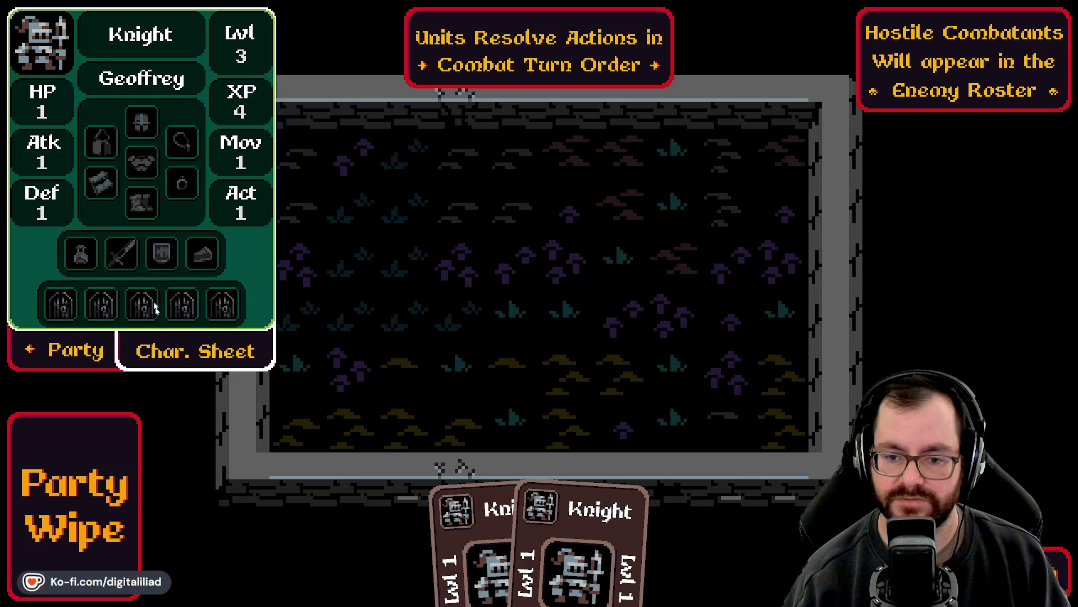
{"action": "left_click", "coordinate": [70, 352]}
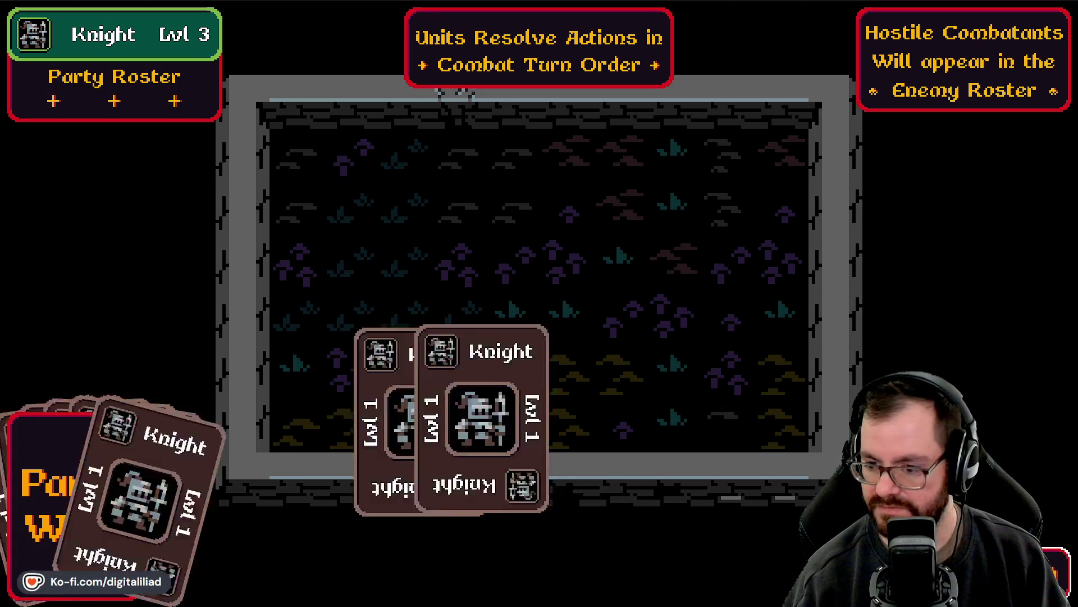
- Close the running game window from the taskbar
{"action": "key", "text": "super"}
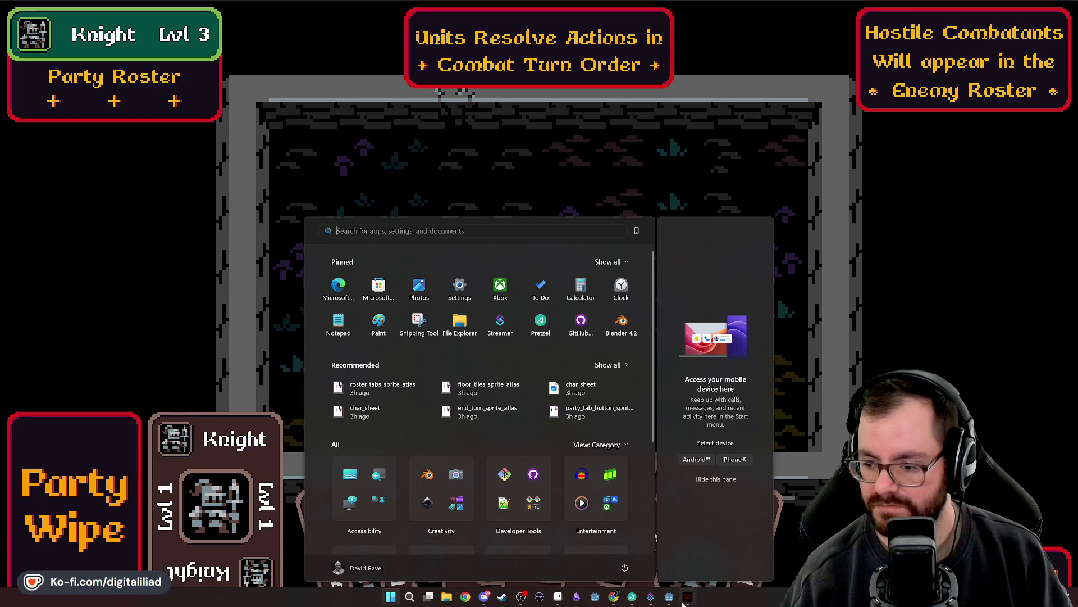
{"action": "right_click", "coordinate": [687, 597]}
{"action": "left_click", "coordinate": [697, 579]}
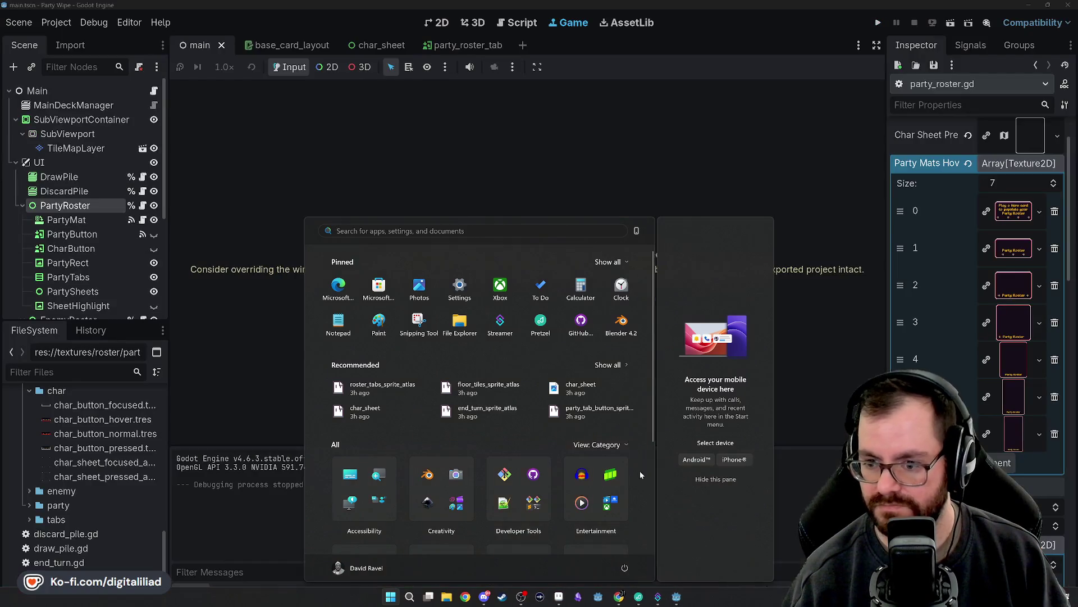
{"action": "left_click", "coordinate": [523, 109]}
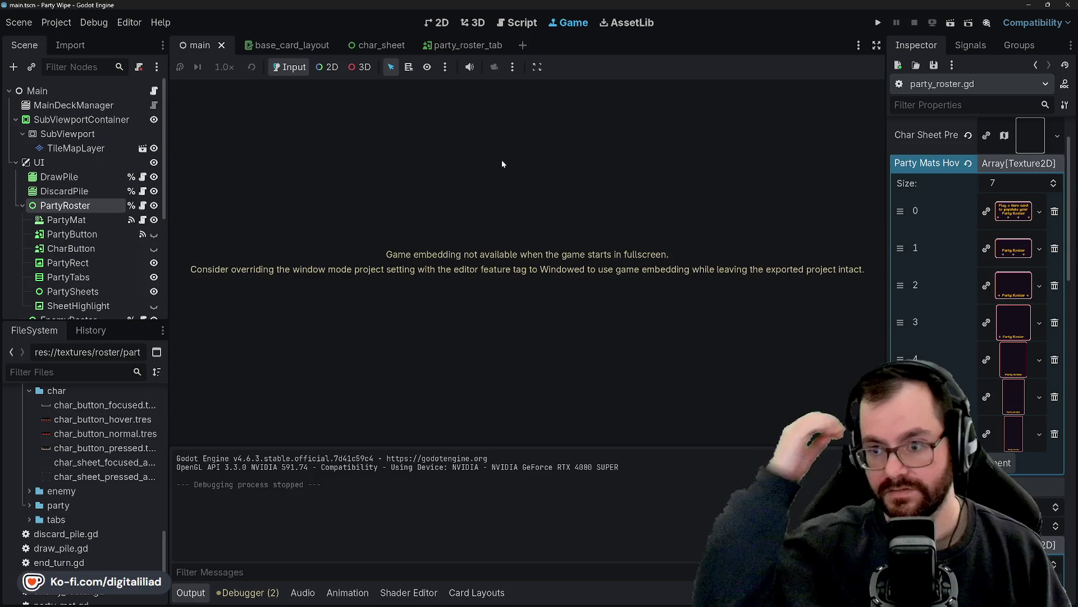
- Set Project Settings Display > Window Mode back to Windowed
{"action": "left_click", "coordinate": [56, 23]}
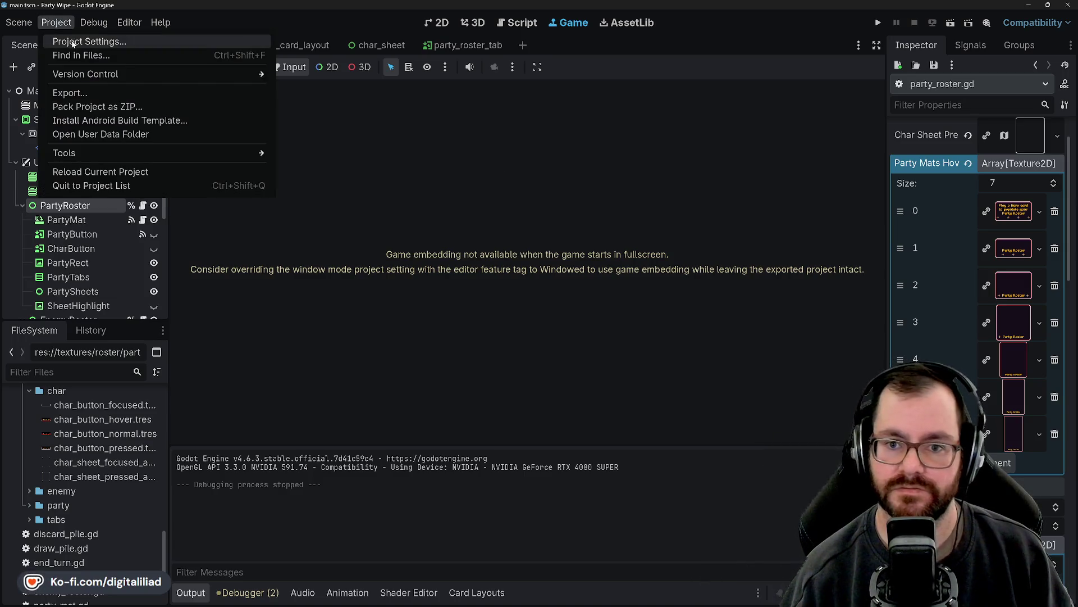
{"action": "left_click", "coordinate": [67, 41]}
{"action": "left_click", "coordinate": [621, 244]}
{"action": "left_click", "coordinate": [642, 264]}
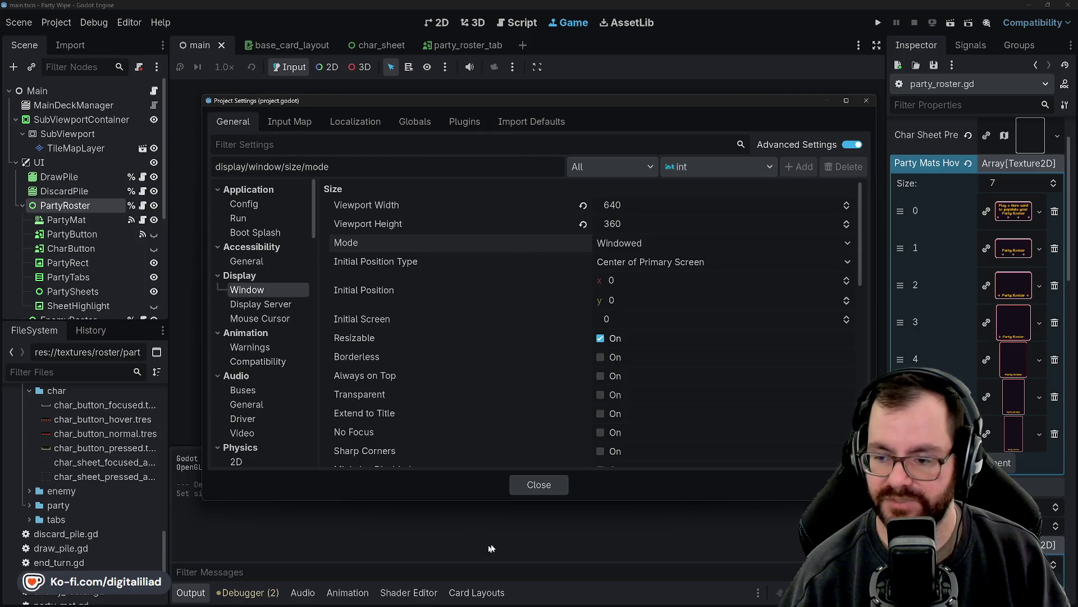
{"action": "left_click", "coordinate": [539, 484]}
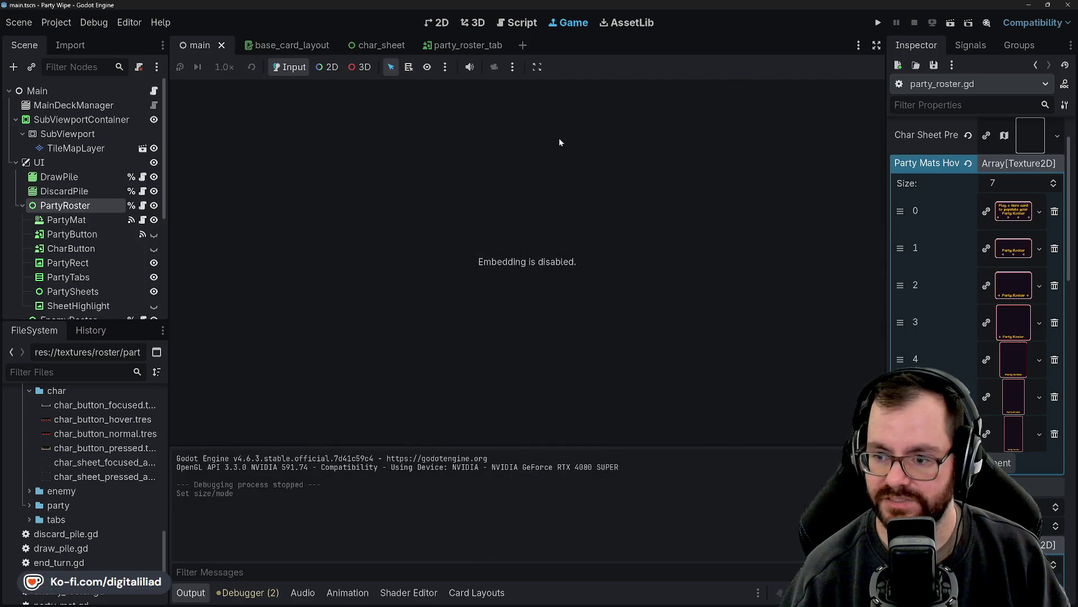
- Enable Embed Game on Next Play and switch to the 2D view
{"action": "left_click", "coordinate": [538, 66]}
{"action": "left_click", "coordinate": [618, 88]}
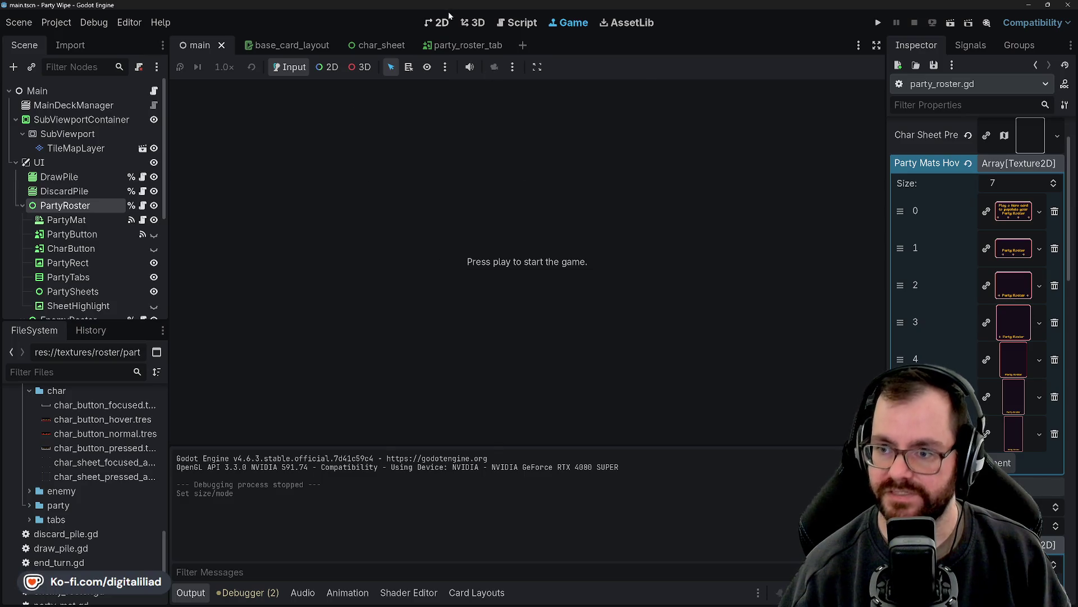
{"action": "key", "text": "ctrl+F1"}
{"action": "left_click", "coordinate": [840, 200]}
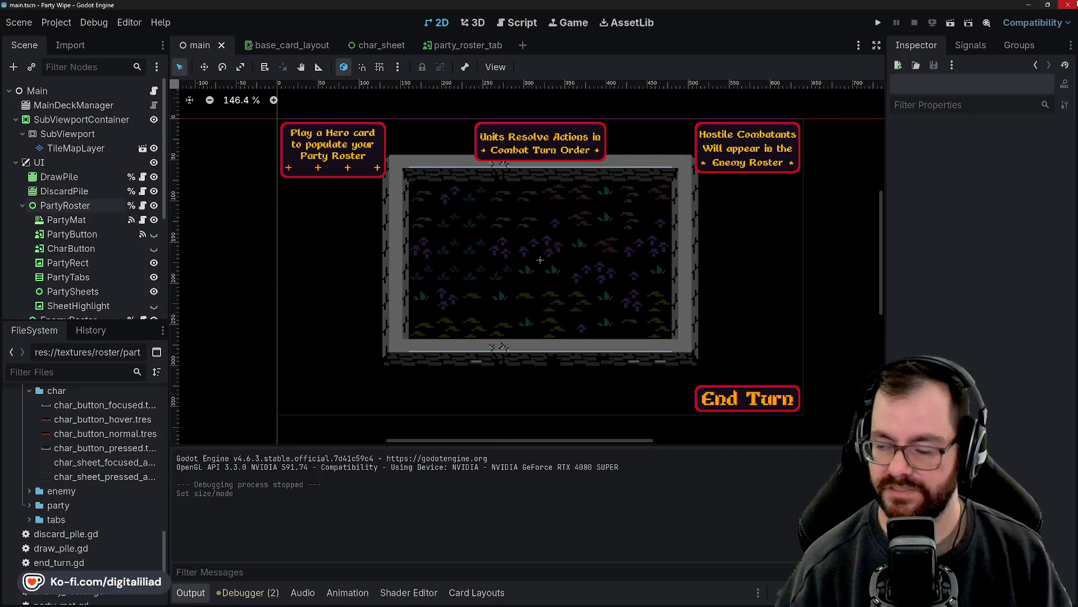
- Minimize the Godot editor to reveal the PARTY WIPE title screen
{"action": "left_click", "coordinate": [1024, 4]}
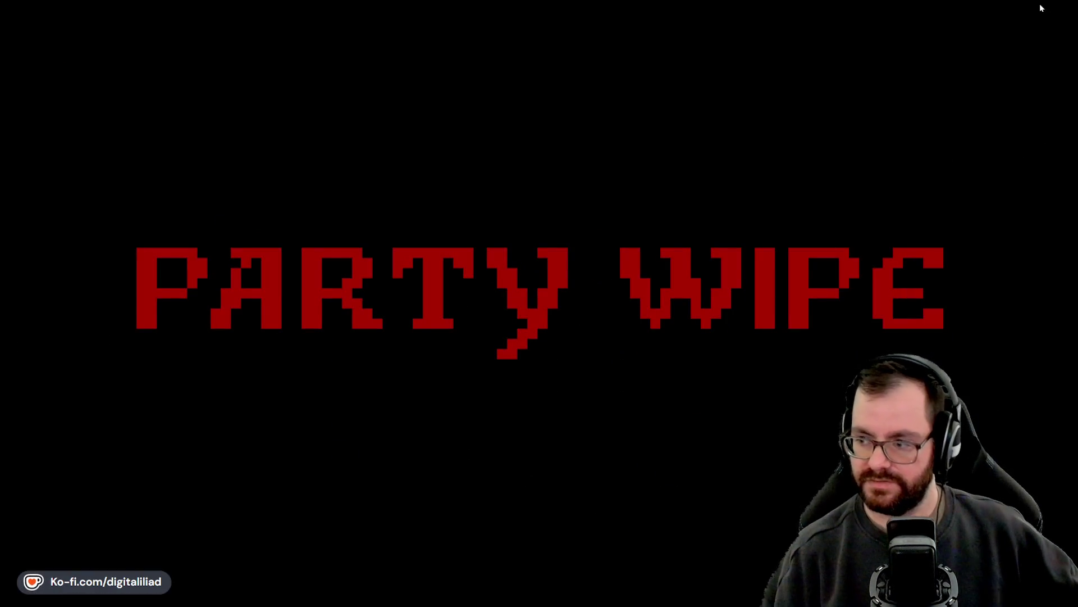